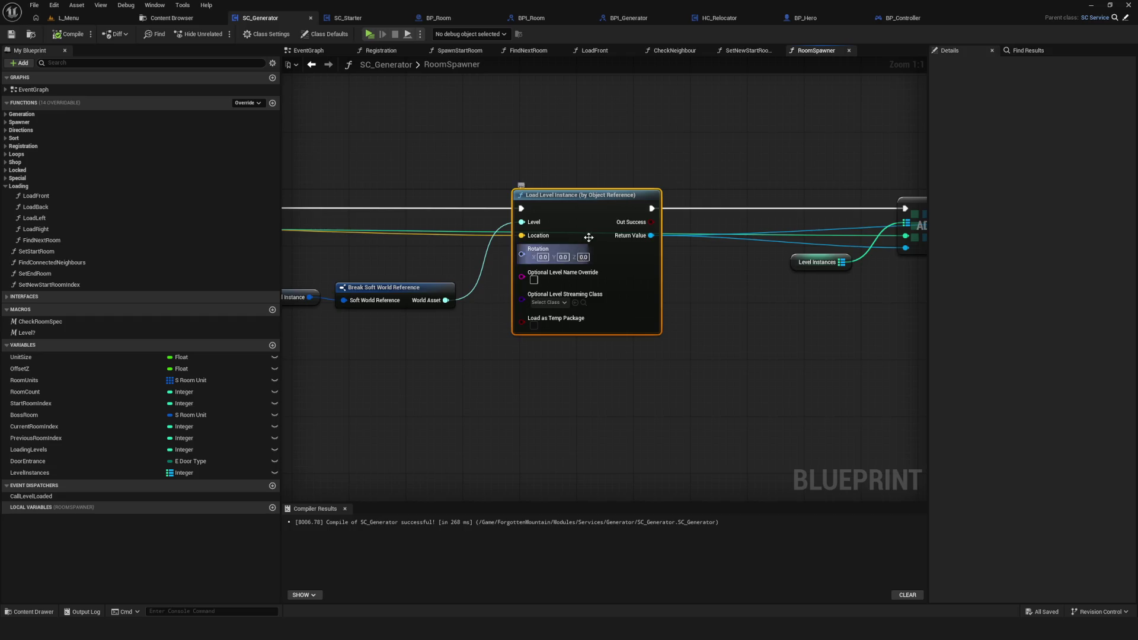
- Finish inspecting the SC_Generator RoomSpawner graph and return to the L_Menu level editor
scroll(557, 261, "down", 3)
scroll(558, 261, "up", 4)
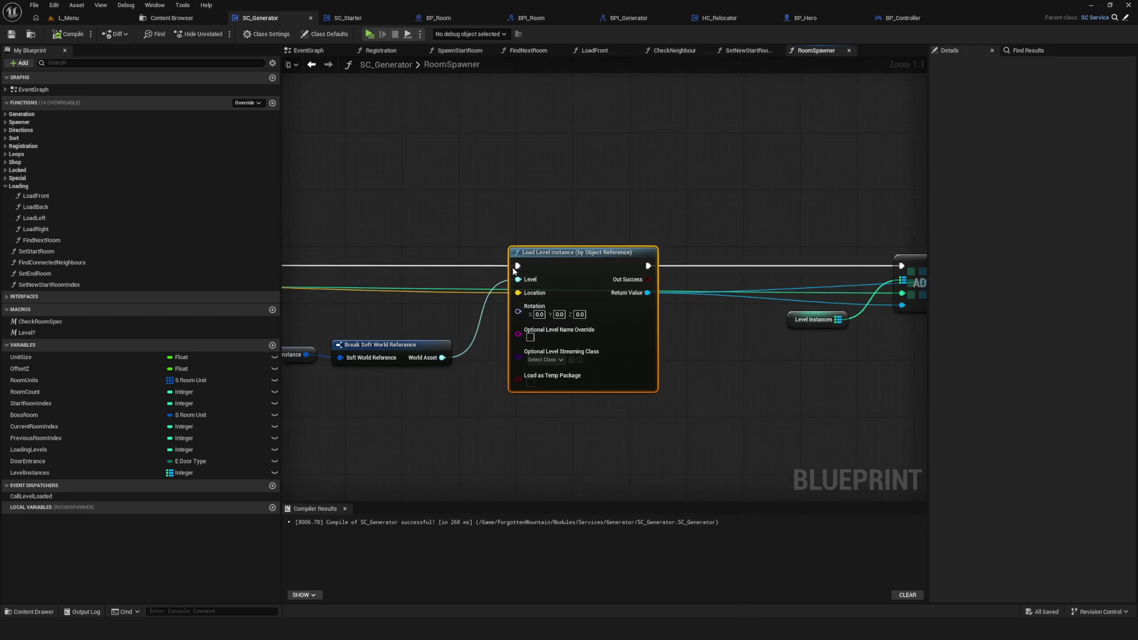
left_click_drag(552, 208, 510, 306)
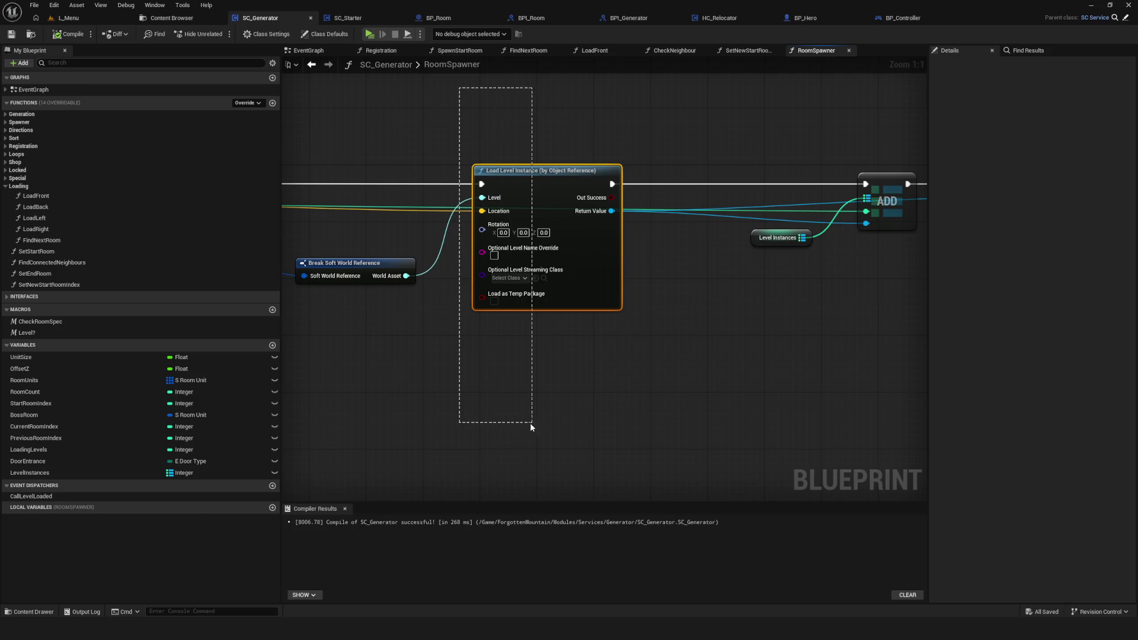
left_click(68, 18)
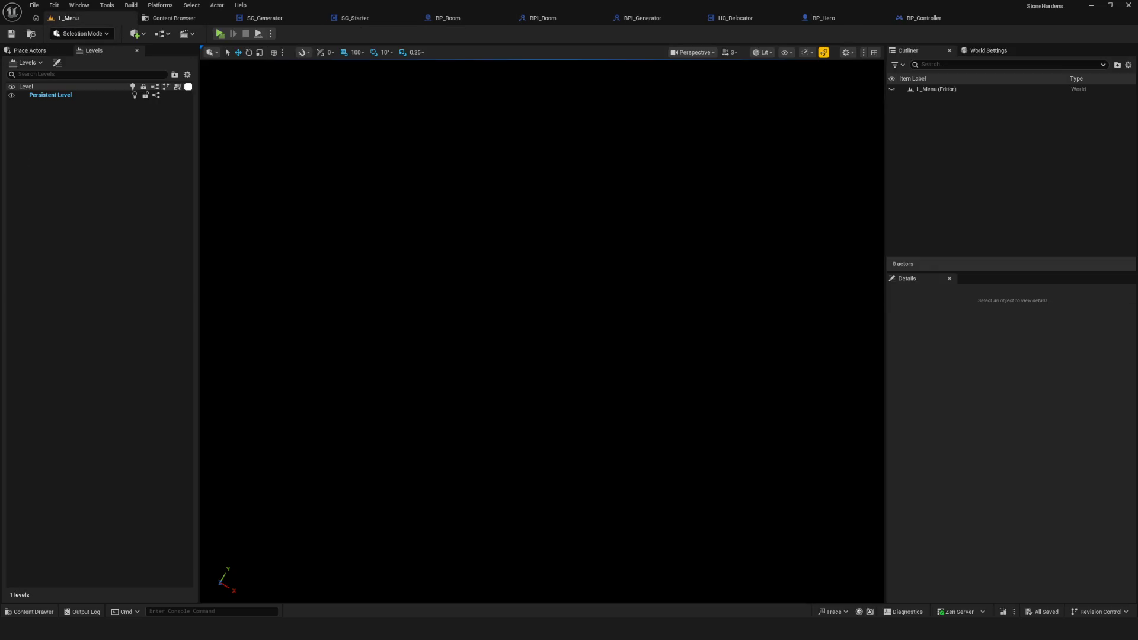
left_click(218, 33)
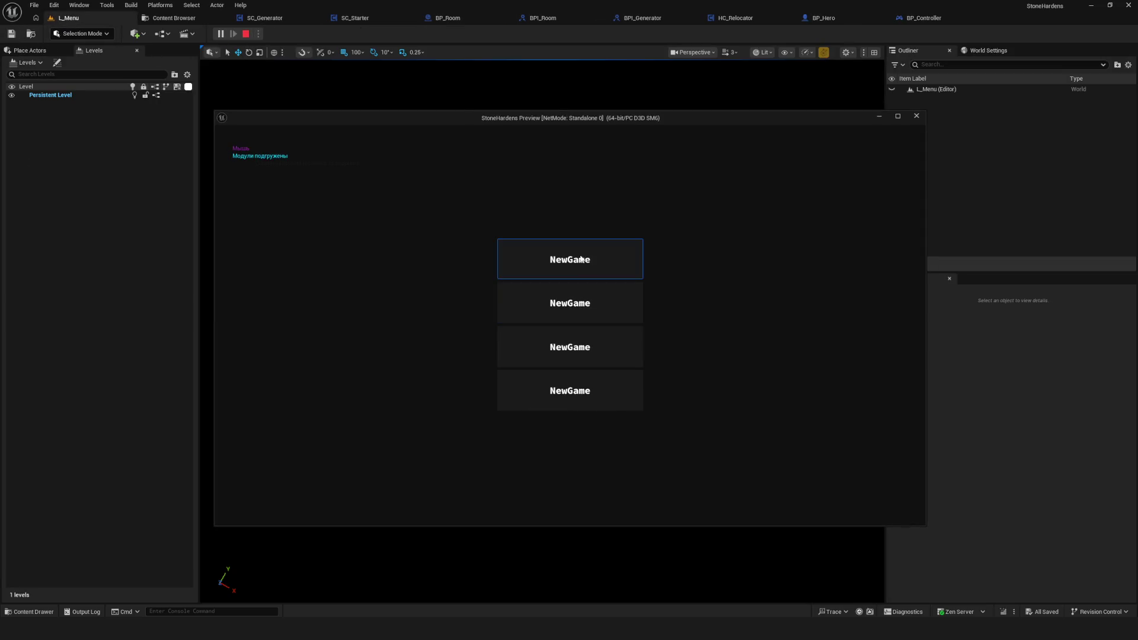
left_click(580, 254)
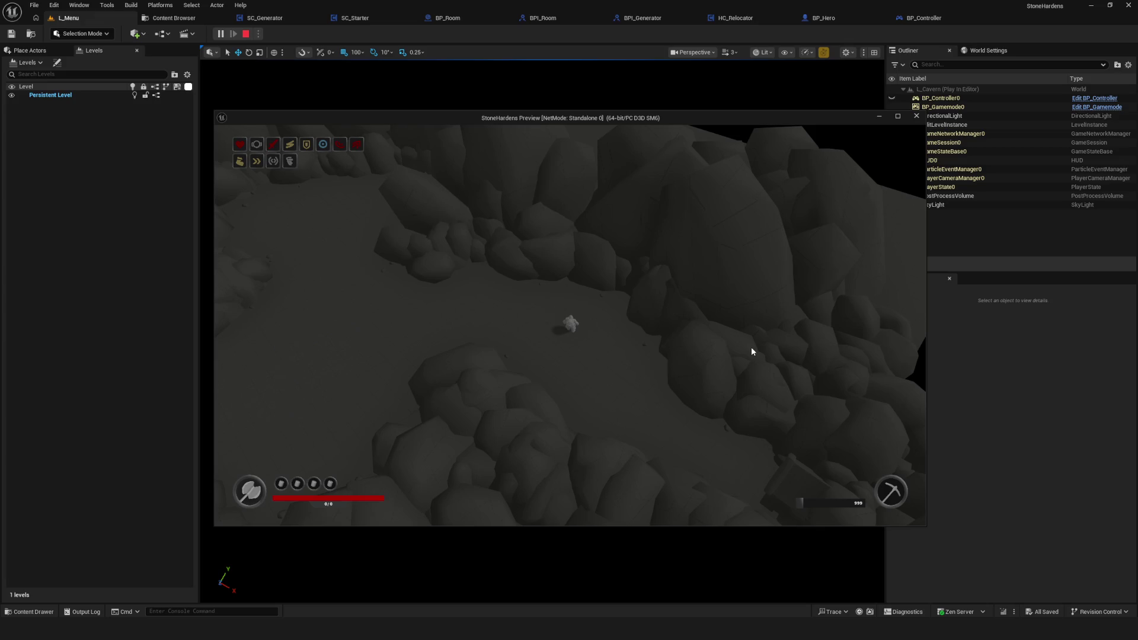
key("Escape")
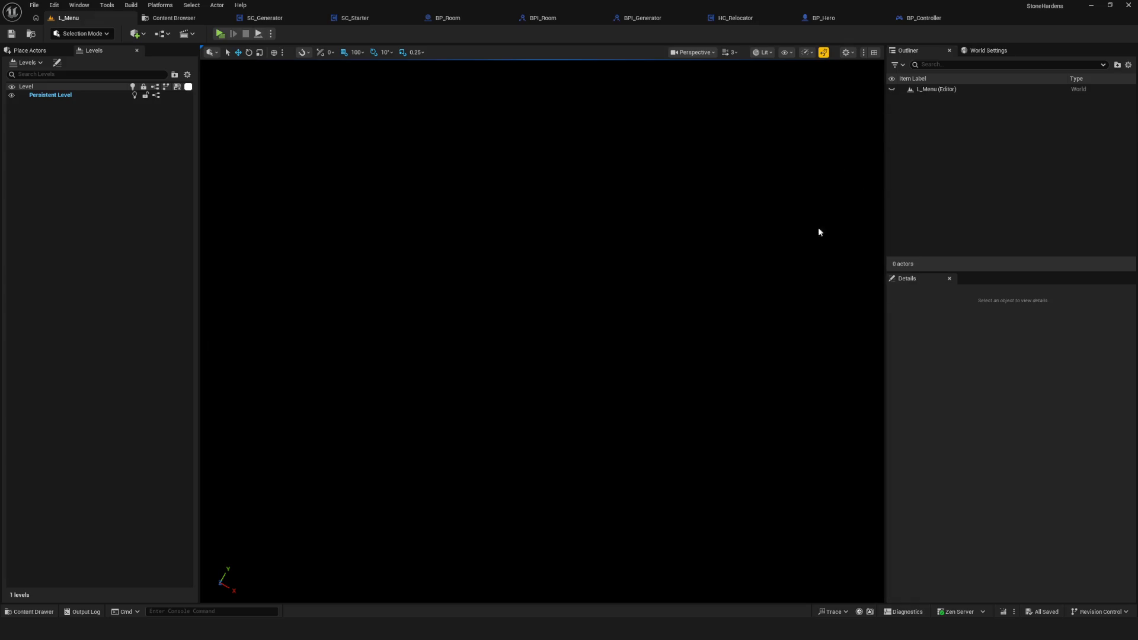
- In SC_Generator, add a Bind Event to On Level Loaded node from Return Value
left_click(282, 20)
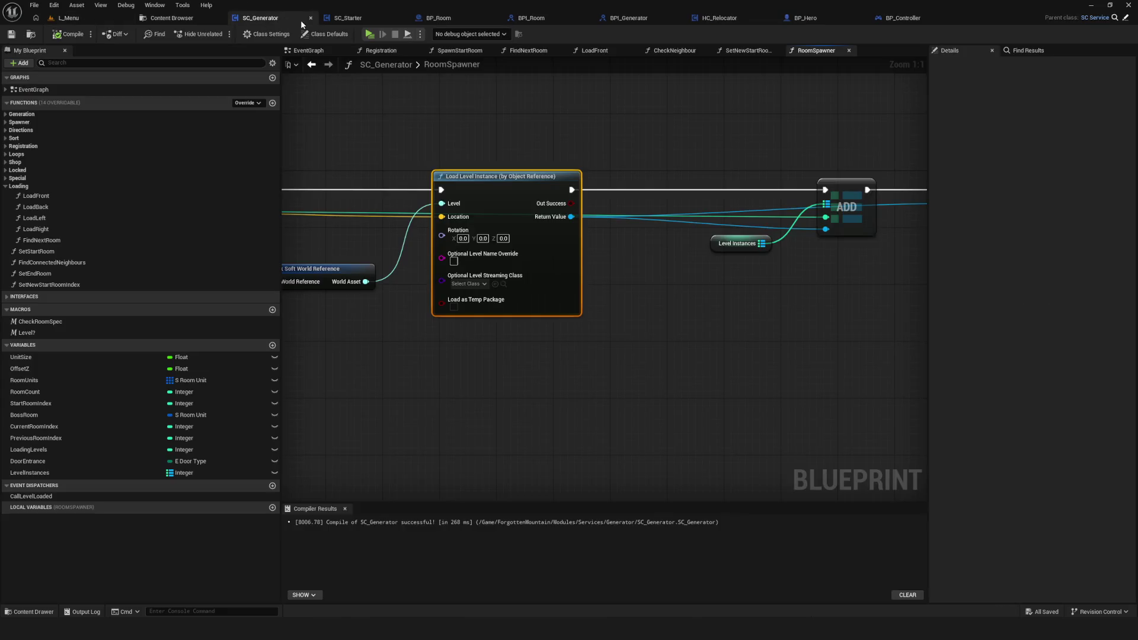
mouse_move(469, 196)
left_mouse_down()
mouse_move(589, 339)
mouse_move(629, 332)
left_mouse_up()
left_click(527, 296)
left_click_drag(528, 297, 626, 299)
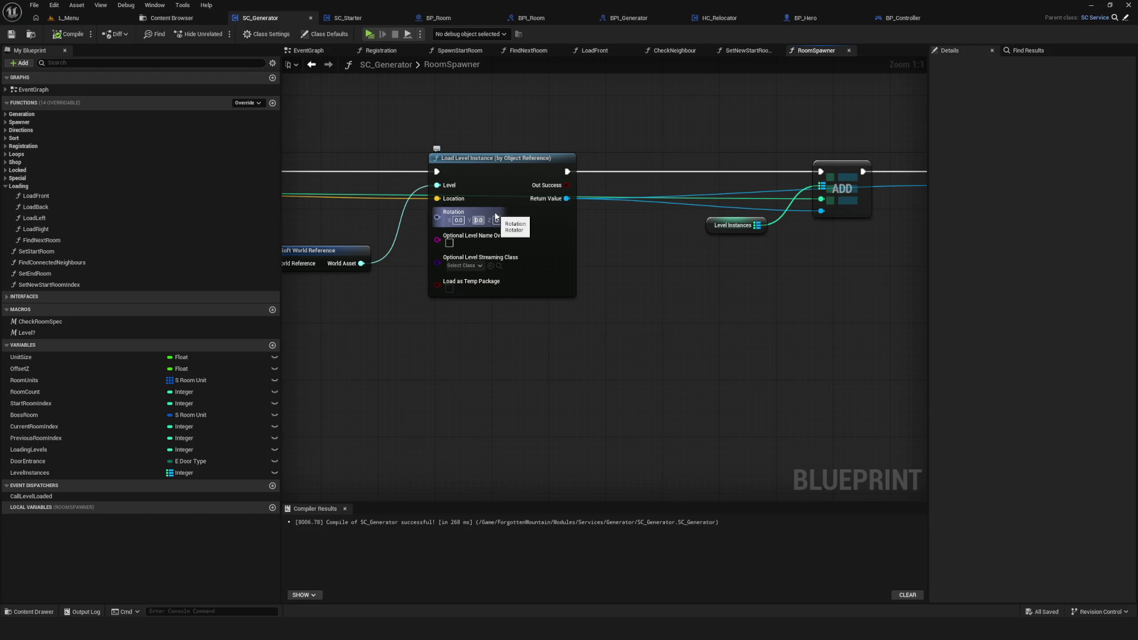
mouse_move(567, 199)
left_mouse_down()
mouse_move(617, 310)
mouse_move(651, 306)
left_mouse_up()
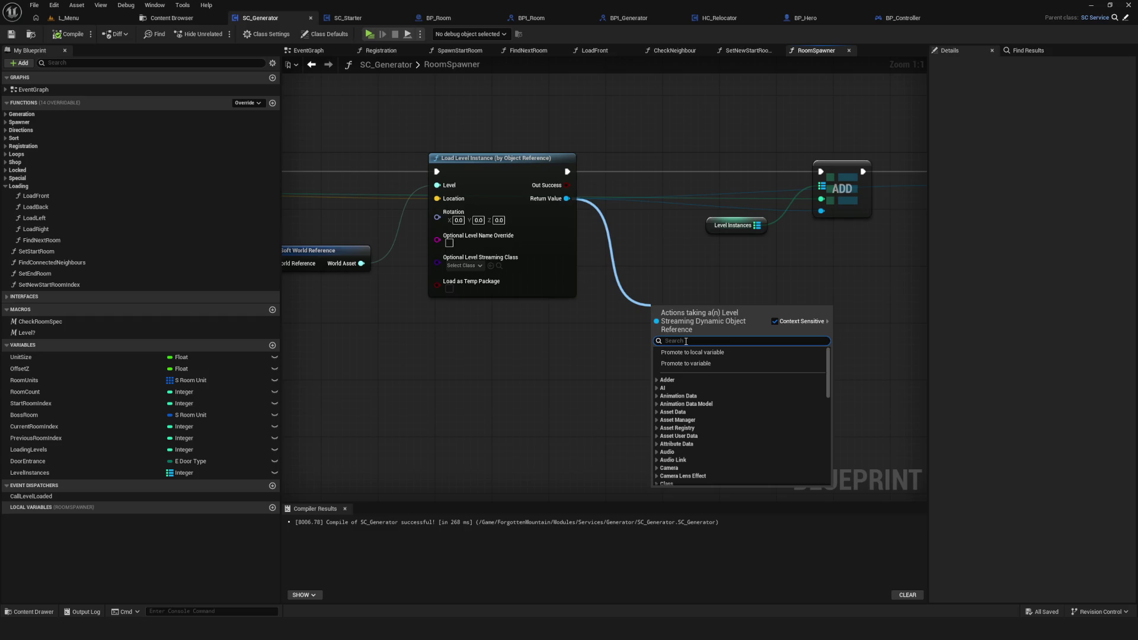
type("on")
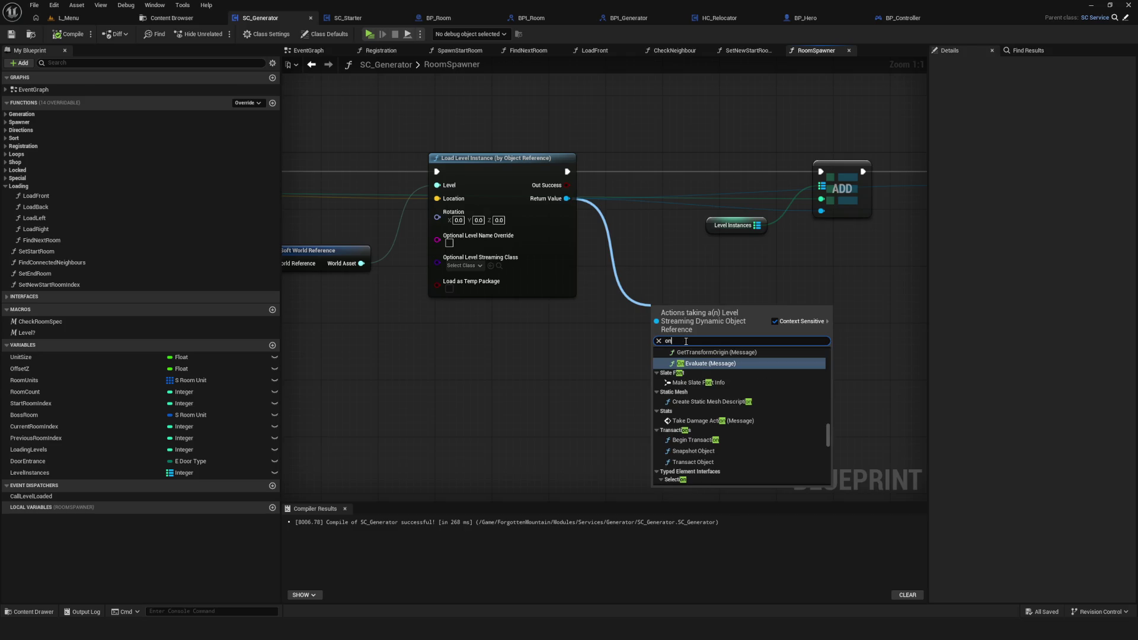
type(" loa")
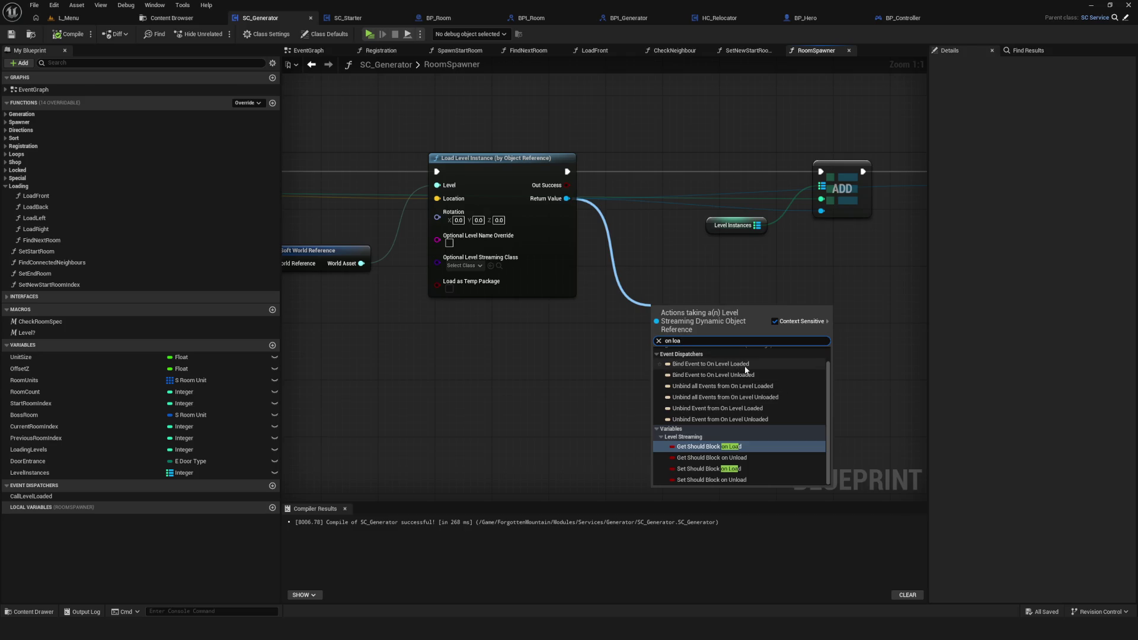
left_click(702, 364)
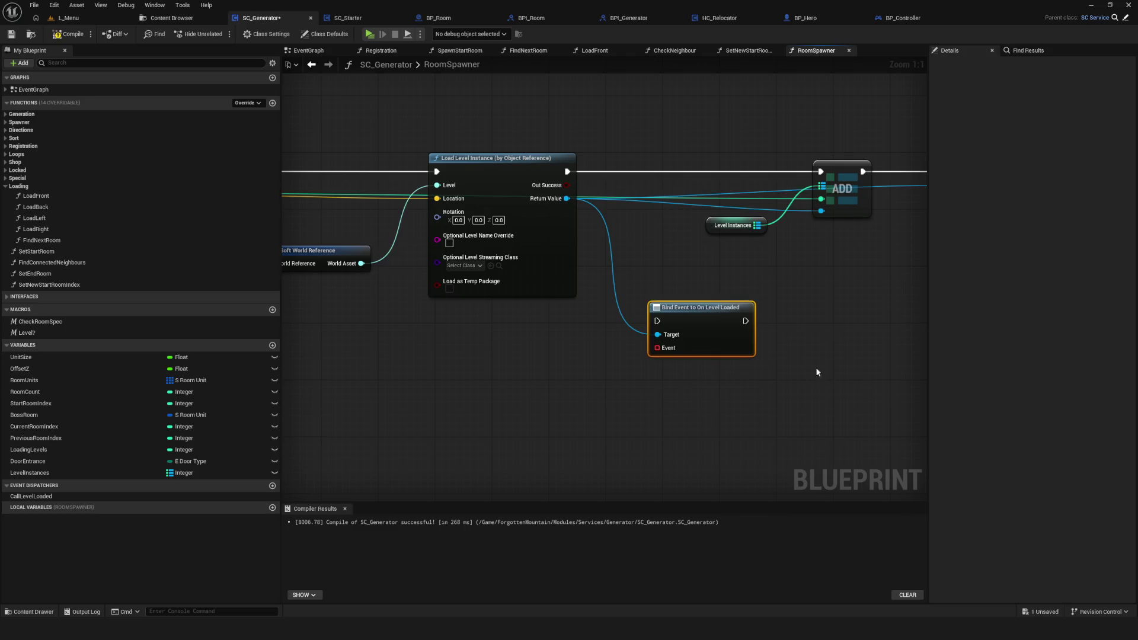
- Try wiring the binding's Event input, then delete the Bind Event to On Level Loaded node
mouse_move(652, 347)
left_mouse_down()
mouse_move(572, 457)
mouse_move(650, 397)
left_mouse_up()
mouse_move(770, 320)
left_mouse_down()
mouse_move(627, 320)
mouse_move(640, 327)
mouse_move(675, 293)
left_mouse_up()
scroll(652, 356, "down", 5)
scroll(665, 395, "up", 5)
left_click_drag(665, 395, 662, 393)
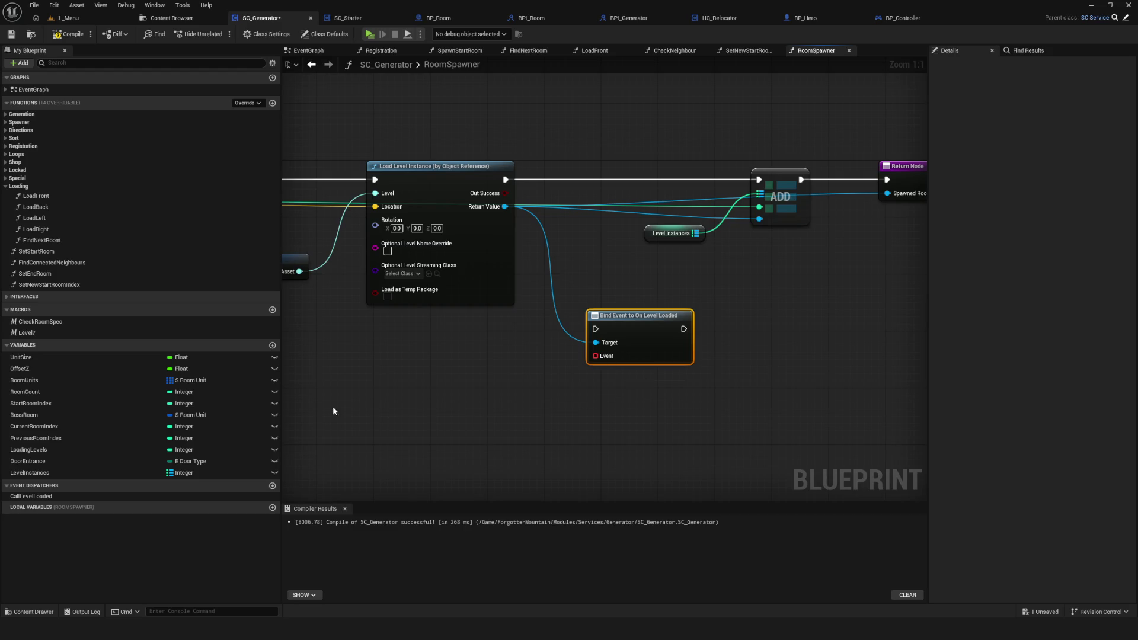
key("Delete")
key("ctrl+z")
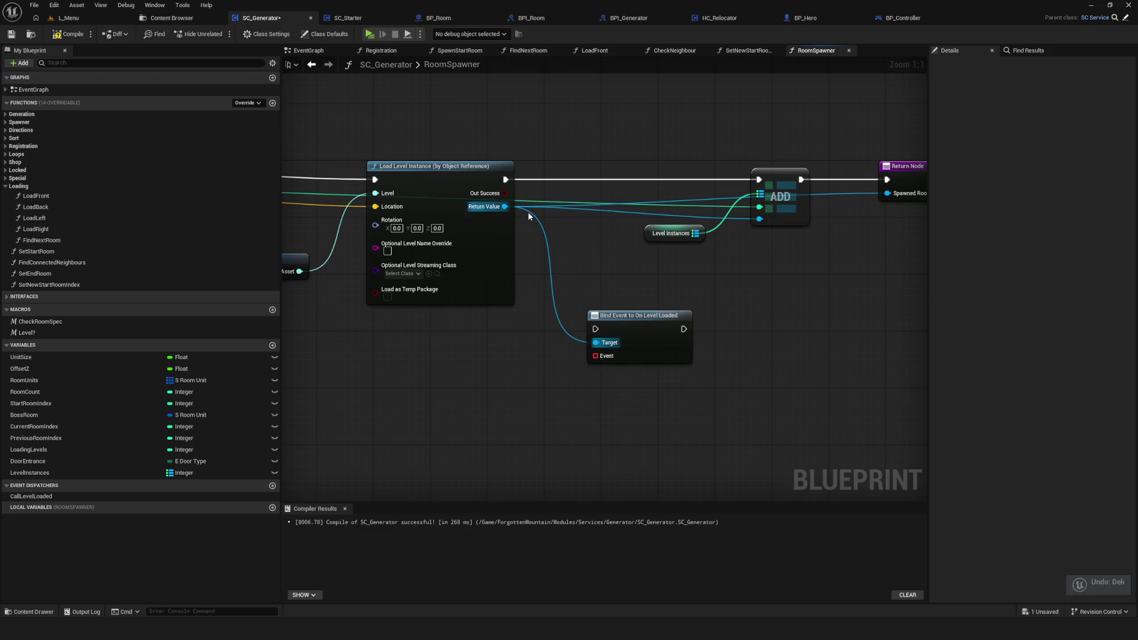
key("Delete")
- Compile and save SC_Generator, re-centring the graph on Load Level Instance and Return Node
left_click(70, 34)
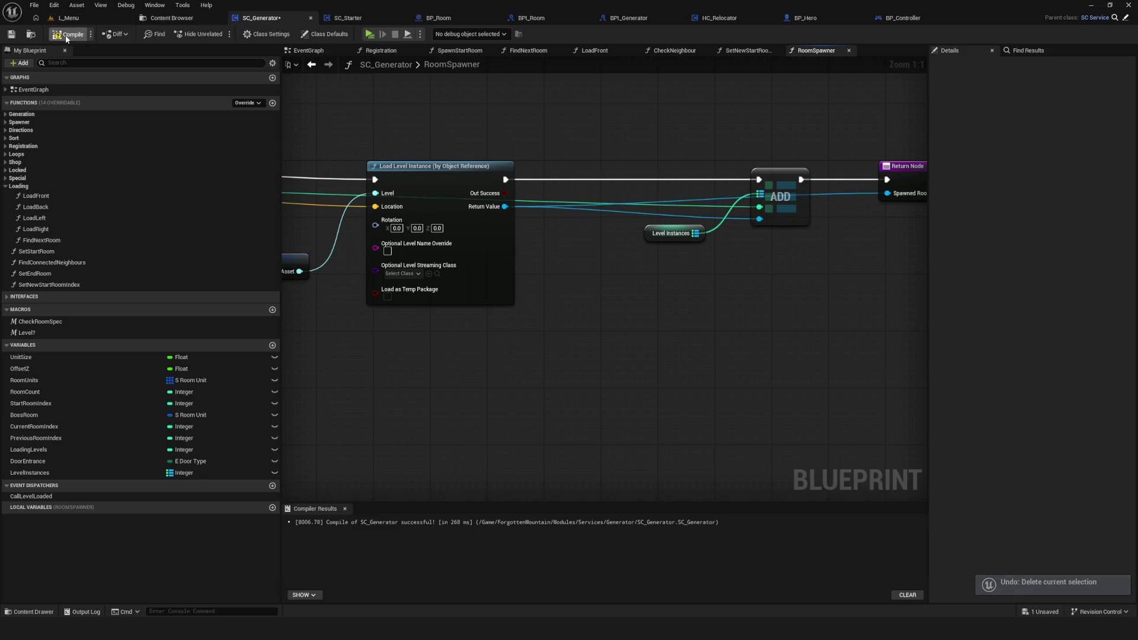
left_click_drag(365, 134, 473, 150)
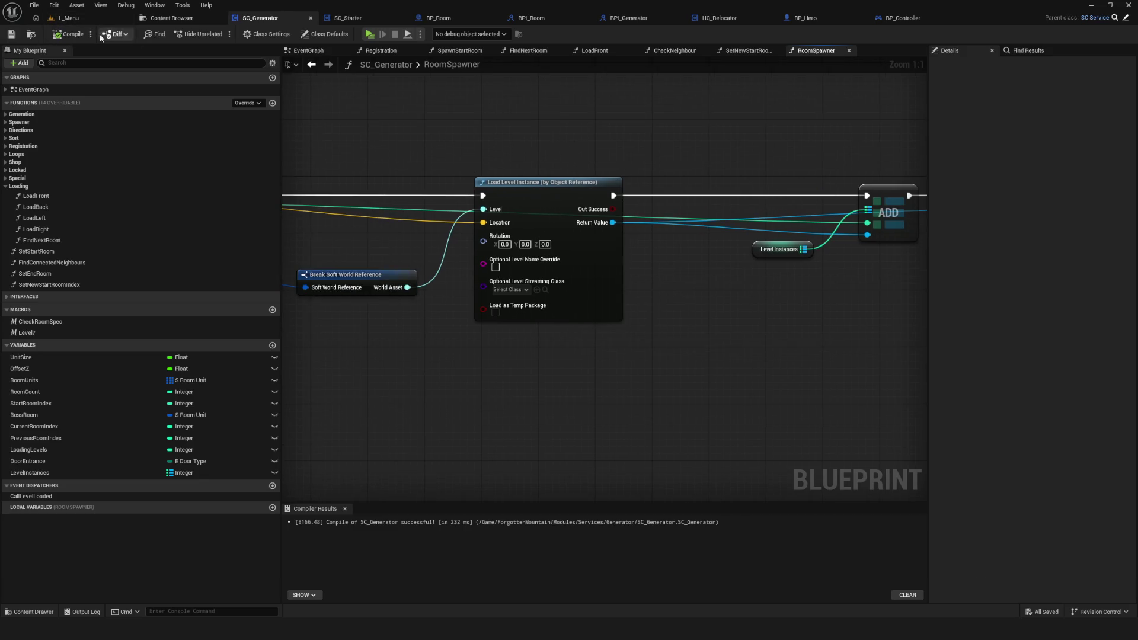
left_click_drag(486, 305, 378, 311)
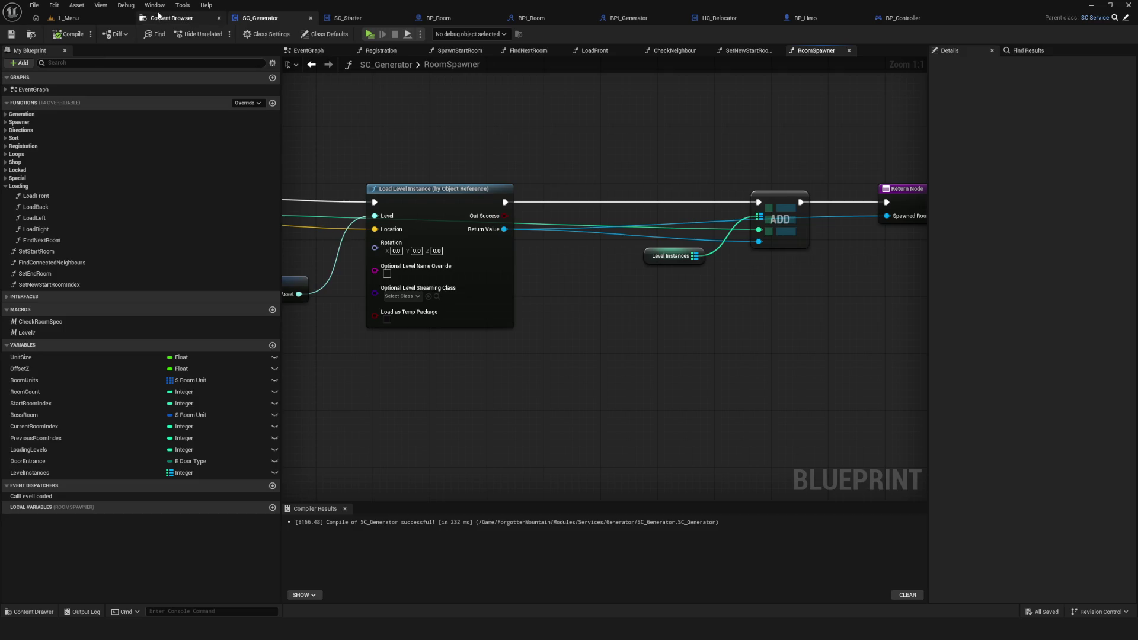
- Play from L_Menu, choosing NewGame and a save slot to load L_Cavern
left_click(158, 16)
left_click(68, 18)
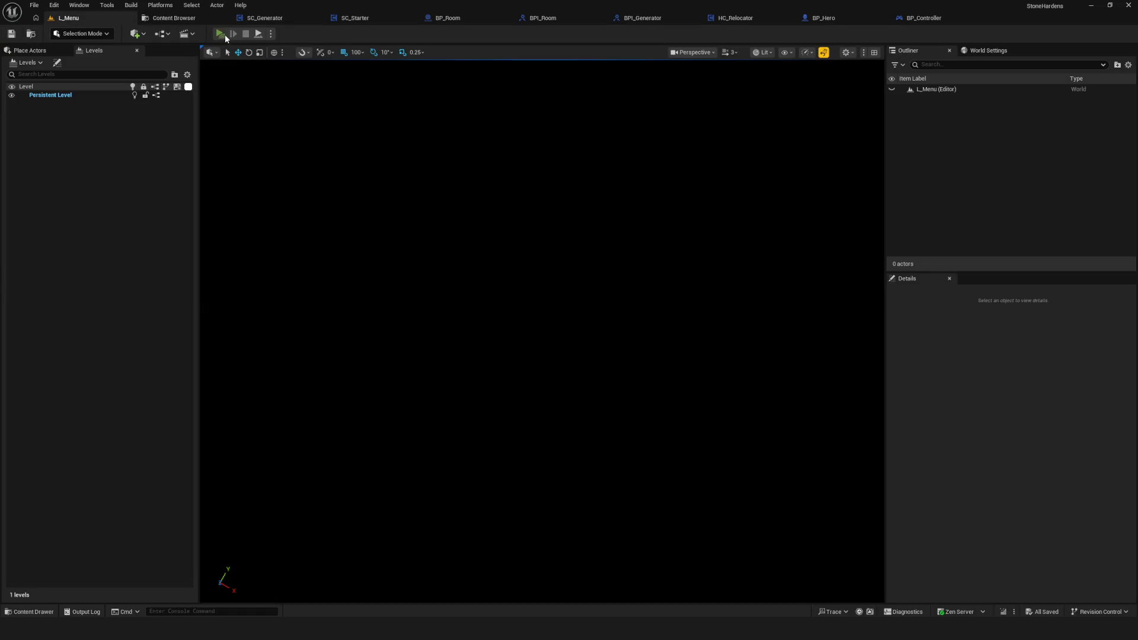
left_click(225, 35)
left_click(602, 293)
left_click(592, 255)
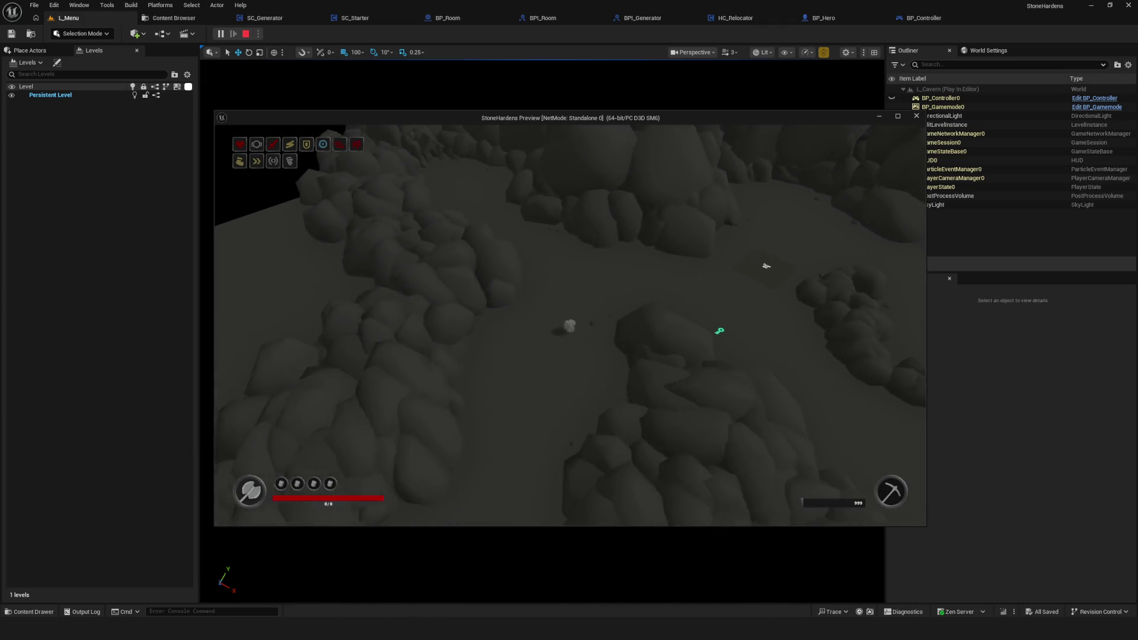
- Zoom in and orbit the game camera to overlook the generated cave floor
scroll(724, 227, "up", 3)
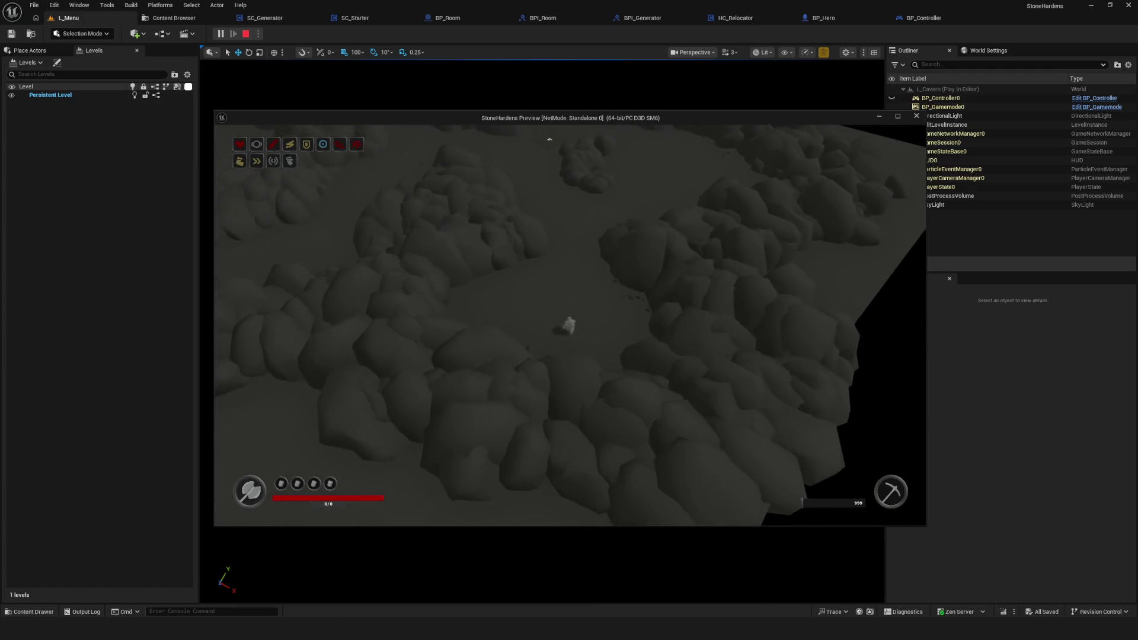
scroll(617, 244, "up", 2)
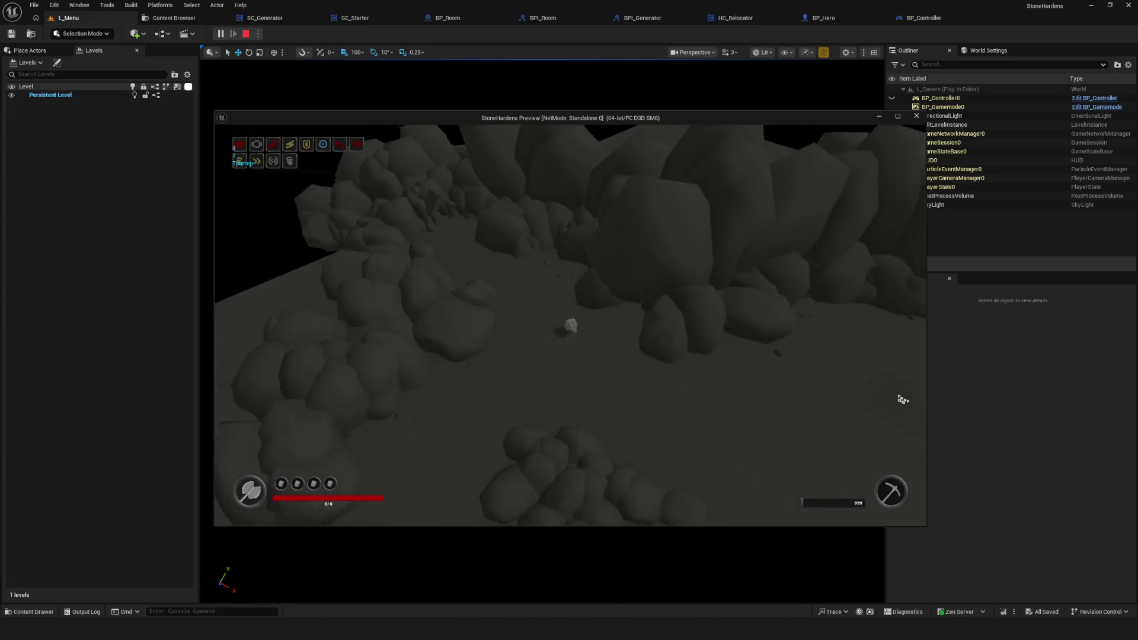
left_click_drag(911, 405, 679, 337)
left_click_drag(520, 273, 488, 192)
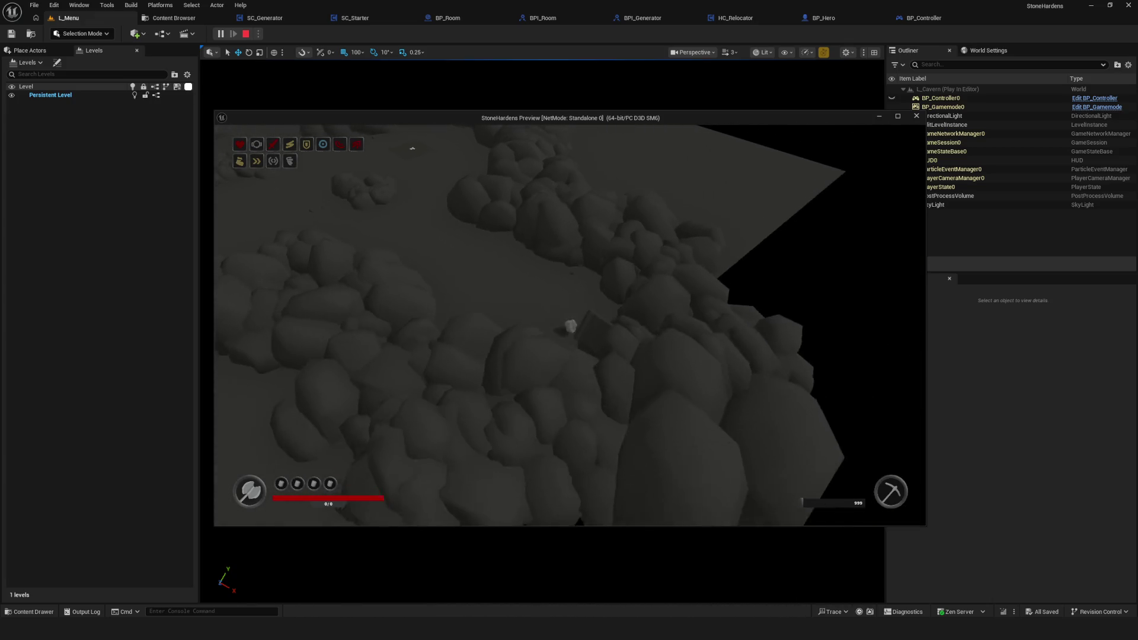
mouse_move(754, 450)
left_mouse_down()
mouse_move(528, 374)
mouse_move(477, 257)
mouse_move(546, 326)
mouse_move(703, 340)
mouse_move(713, 241)
left_mouse_up()
mouse_move(784, 183)
left_mouse_down()
mouse_move(747, 237)
mouse_move(773, 197)
left_mouse_up()
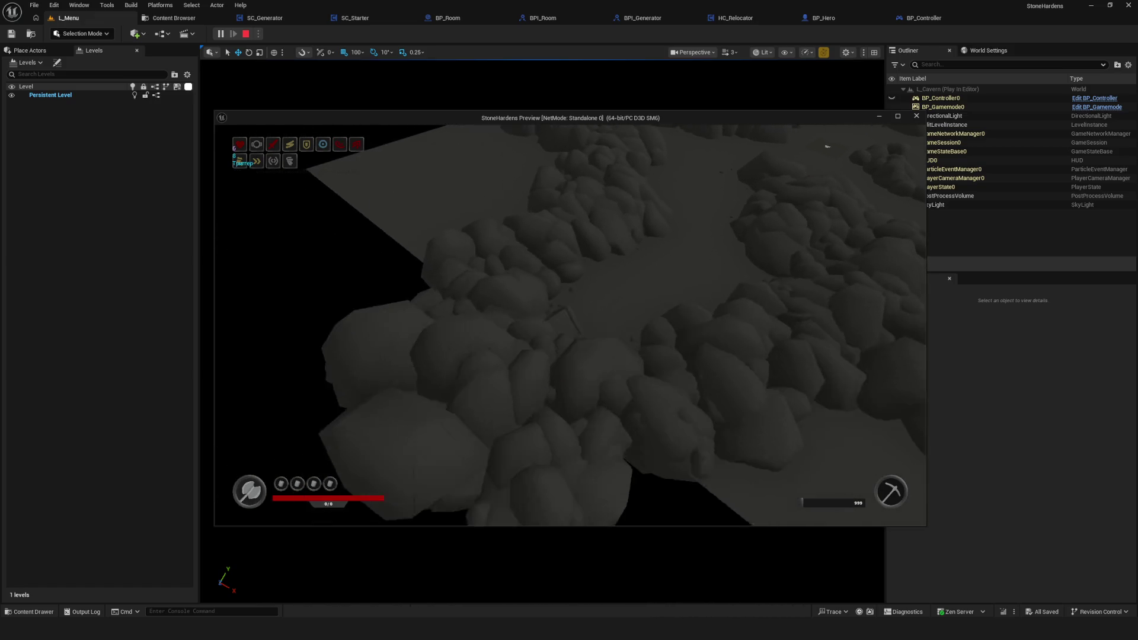
- View the rock walls from low and overhead angles, then stop the play session
left_click_drag(827, 146, 740, 178)
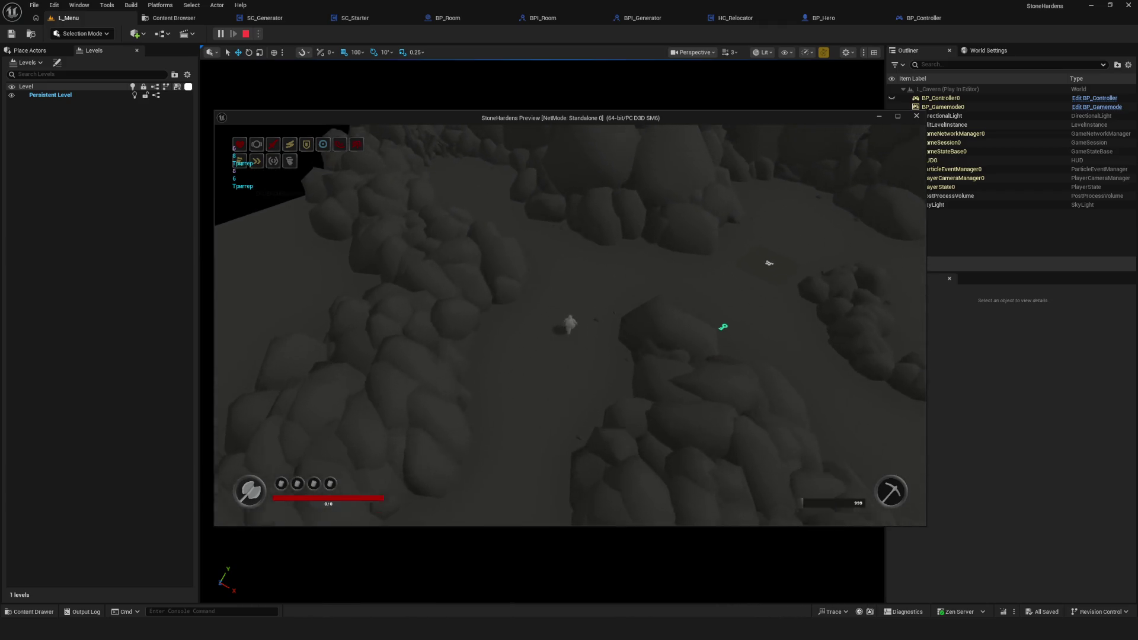
mouse_move(740, 177)
left_mouse_down()
mouse_move(457, 175)
mouse_move(528, 232)
mouse_move(643, 289)
mouse_move(750, 220)
mouse_move(780, 165)
mouse_move(681, 177)
mouse_move(652, 190)
mouse_move(790, 173)
mouse_move(830, 238)
left_mouse_up()
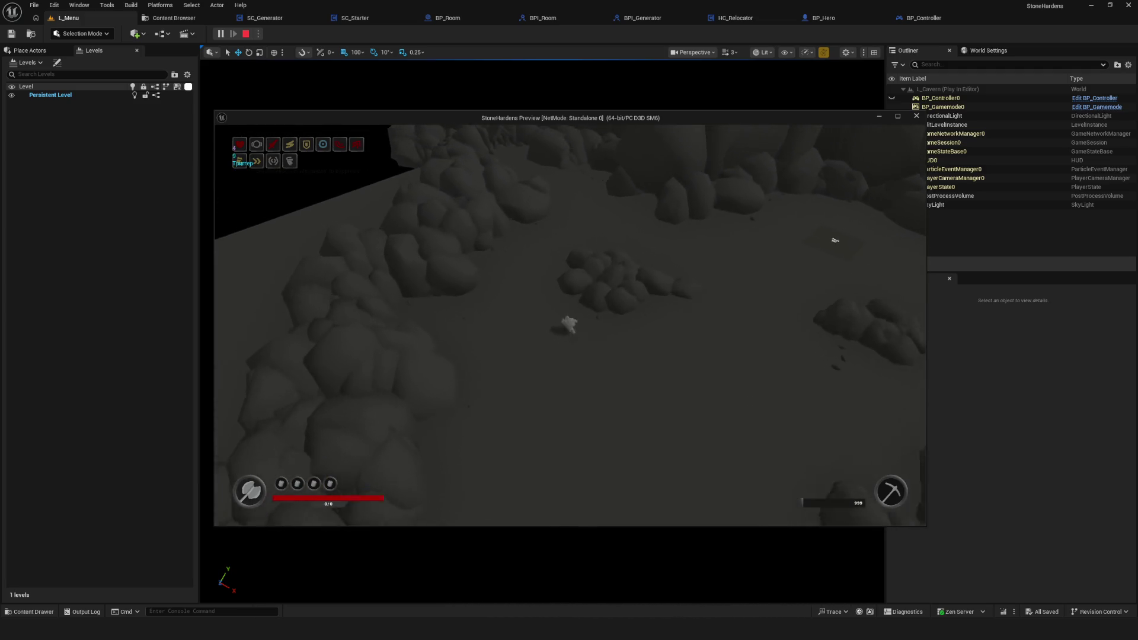
mouse_move(923, 348)
left_mouse_down()
mouse_move(561, 262)
mouse_move(492, 178)
mouse_move(422, 148)
mouse_move(770, 385)
mouse_move(838, 343)
mouse_move(795, 236)
mouse_move(792, 171)
mouse_move(592, 309)
mouse_move(462, 444)
mouse_move(407, 470)
mouse_move(368, 379)
mouse_move(781, 199)
left_mouse_up()
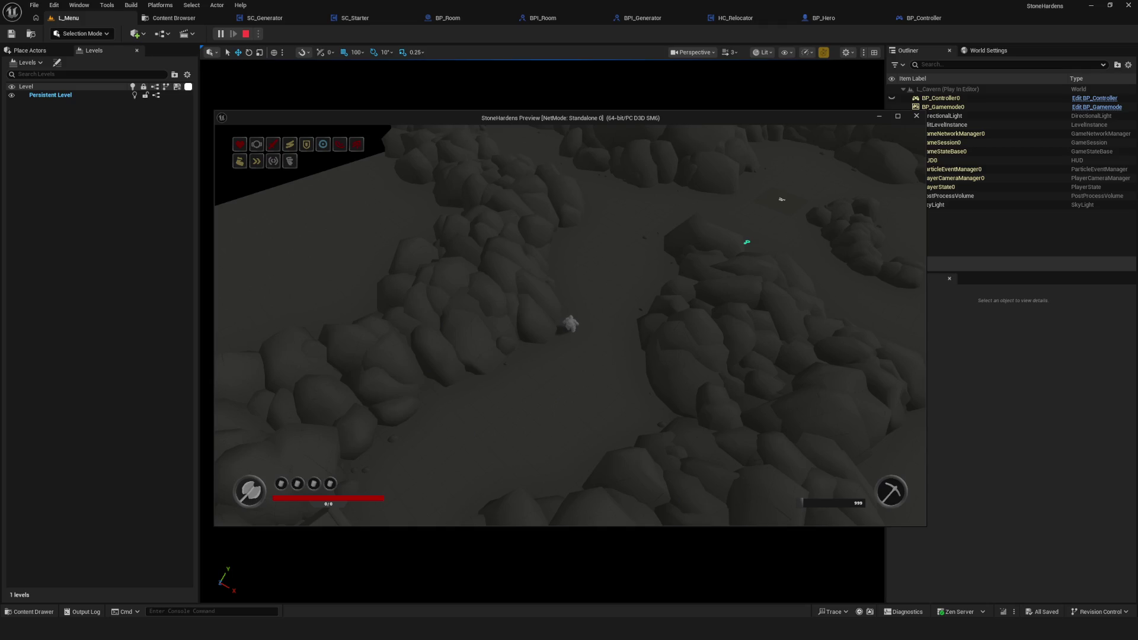
mouse_move(781, 199)
left_mouse_down()
mouse_move(788, 264)
mouse_move(918, 426)
mouse_move(453, 172)
mouse_move(699, 198)
mouse_move(773, 157)
mouse_move(533, 356)
mouse_move(394, 406)
mouse_move(568, 292)
mouse_move(584, 220)
mouse_move(572, 172)
mouse_move(414, 157)
mouse_move(765, 189)
mouse_move(782, 269)
mouse_move(458, 177)
mouse_move(580, 272)
left_mouse_up()
mouse_move(828, 357)
left_mouse_down()
mouse_move(502, 307)
mouse_move(302, 481)
left_mouse_up()
key("Escape")
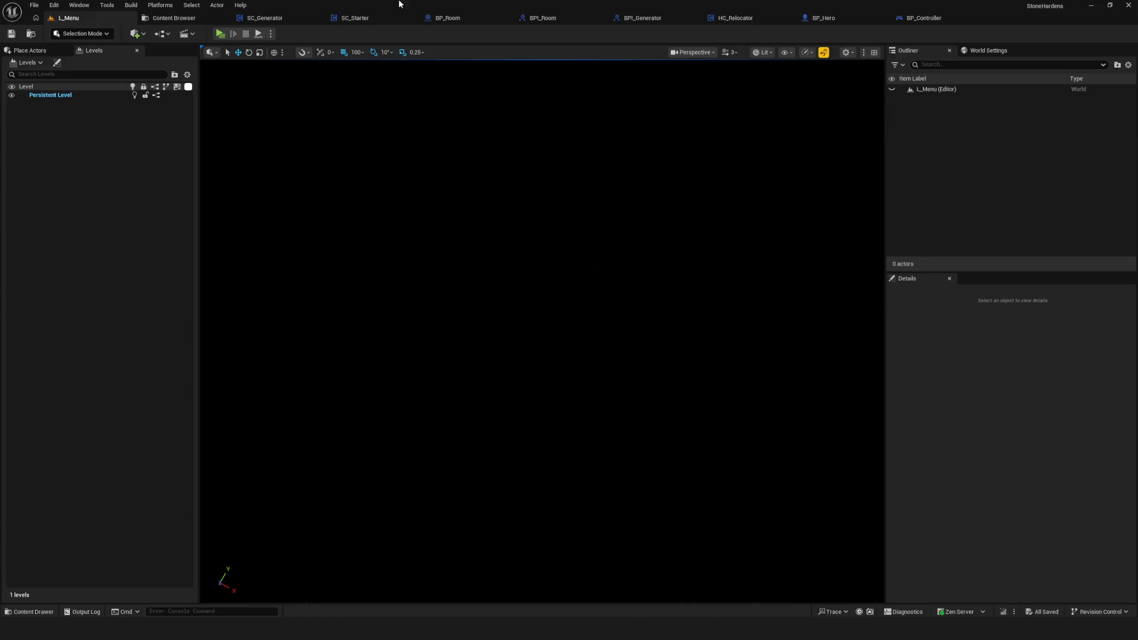
- Add an Async Load Asset node to the SC_Generator EventGraph via the action search
left_click(261, 17)
left_click(304, 50)
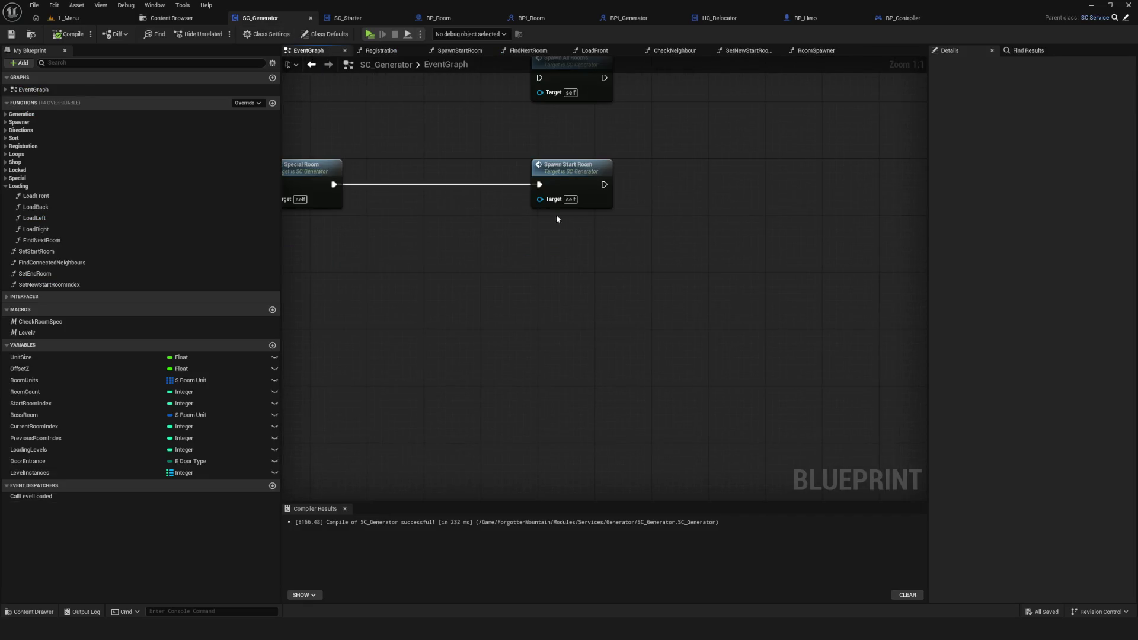
right_click(601, 340)
type("s")
key("BackSpace")
type("ad")
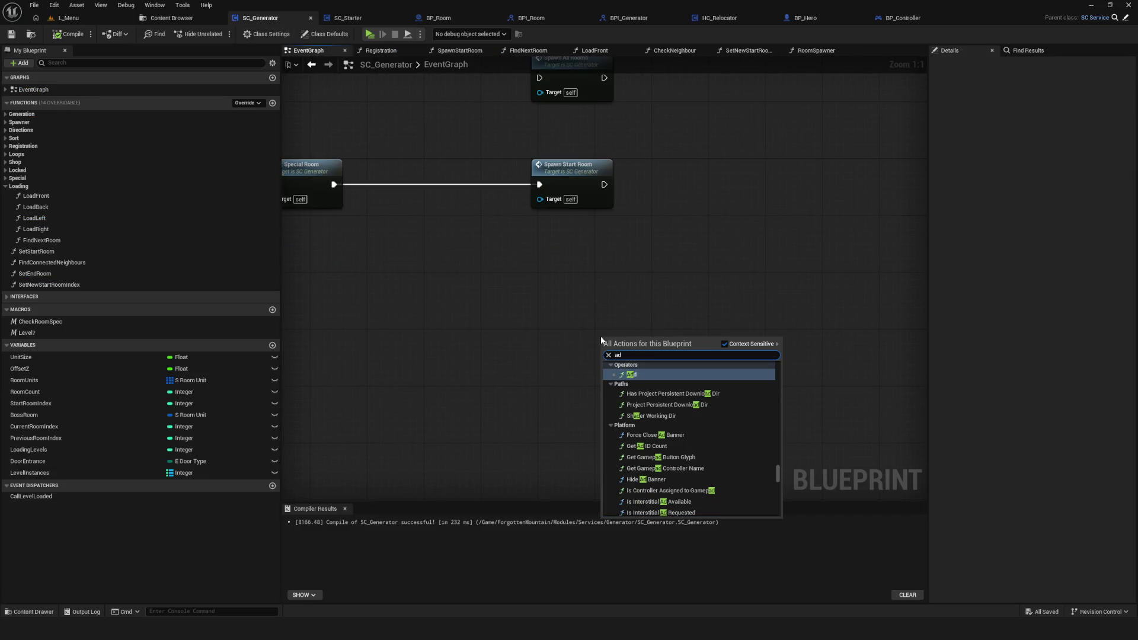
key("BackSpace")
type("sset as")
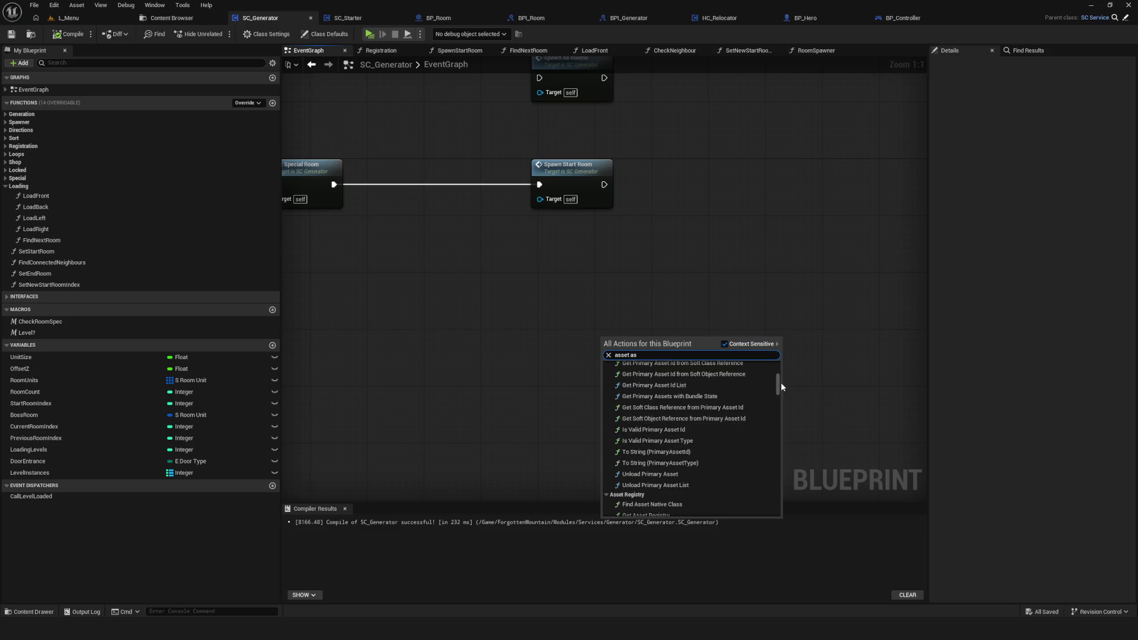
left_click_drag(779, 382, 780, 512)
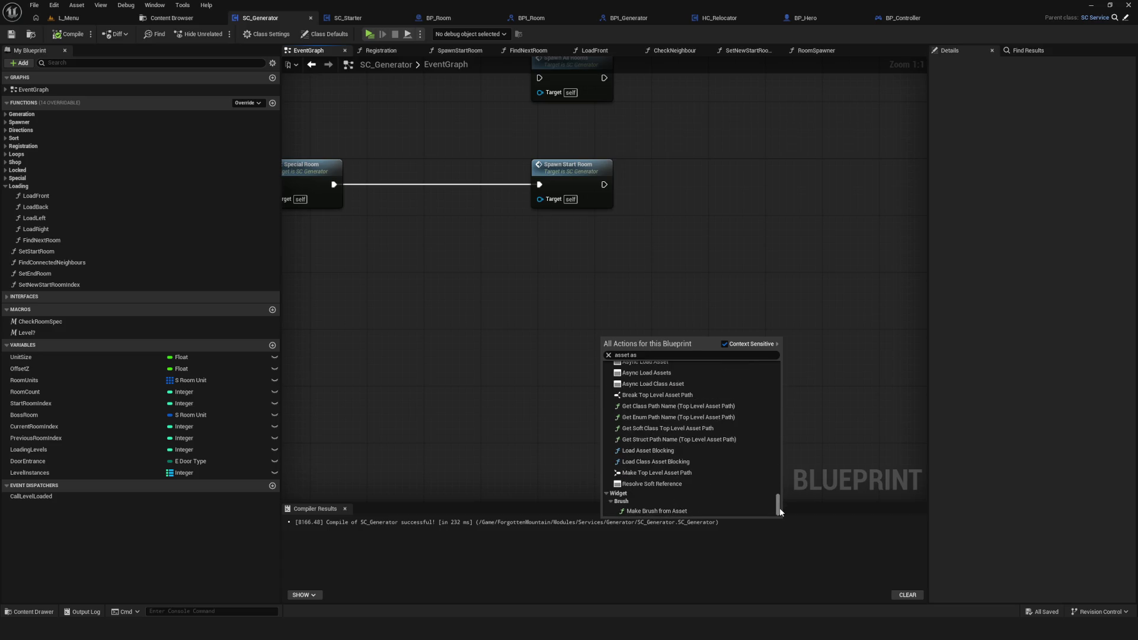
scroll(764, 498, "up", 2)
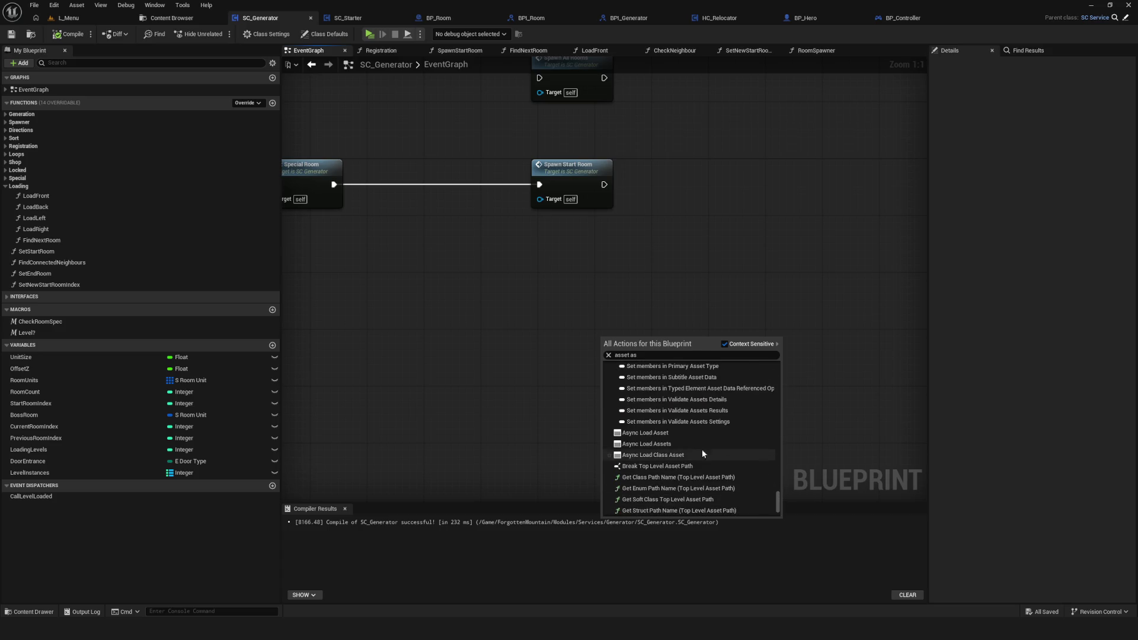
left_click(654, 437)
- Test connections from the Asset input and Completed output, select the node, and recompile
left_click_drag(647, 365, 402, 407)
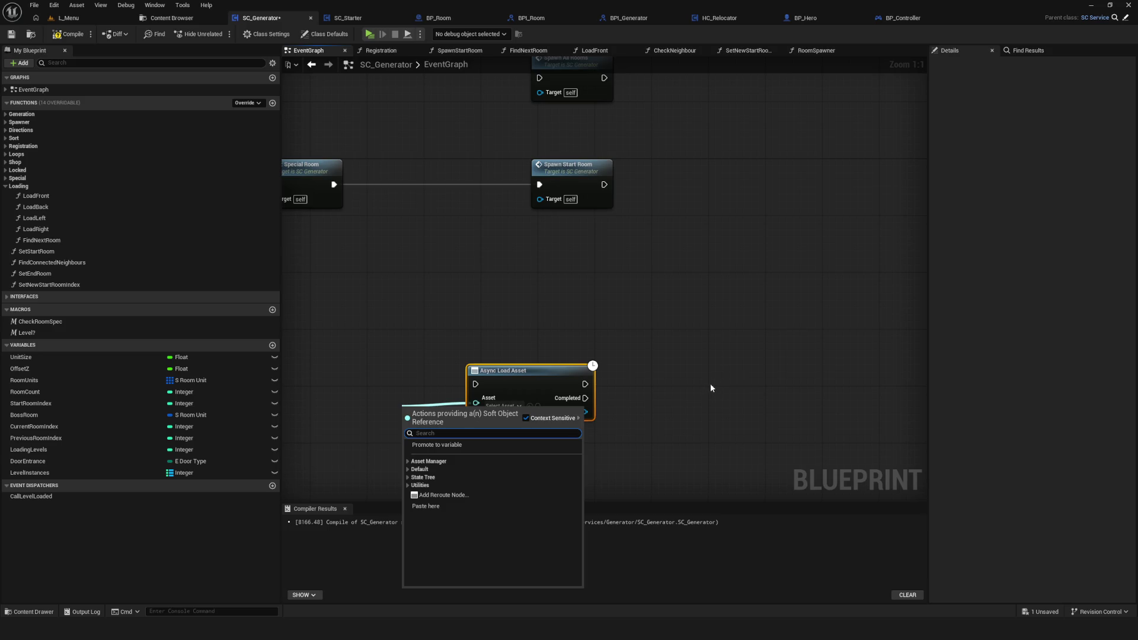
mouse_move(585, 398)
left_mouse_down()
mouse_move(771, 399)
mouse_move(604, 458)
mouse_move(846, 386)
mouse_move(648, 465)
left_mouse_up()
left_click_drag(618, 315, 517, 415)
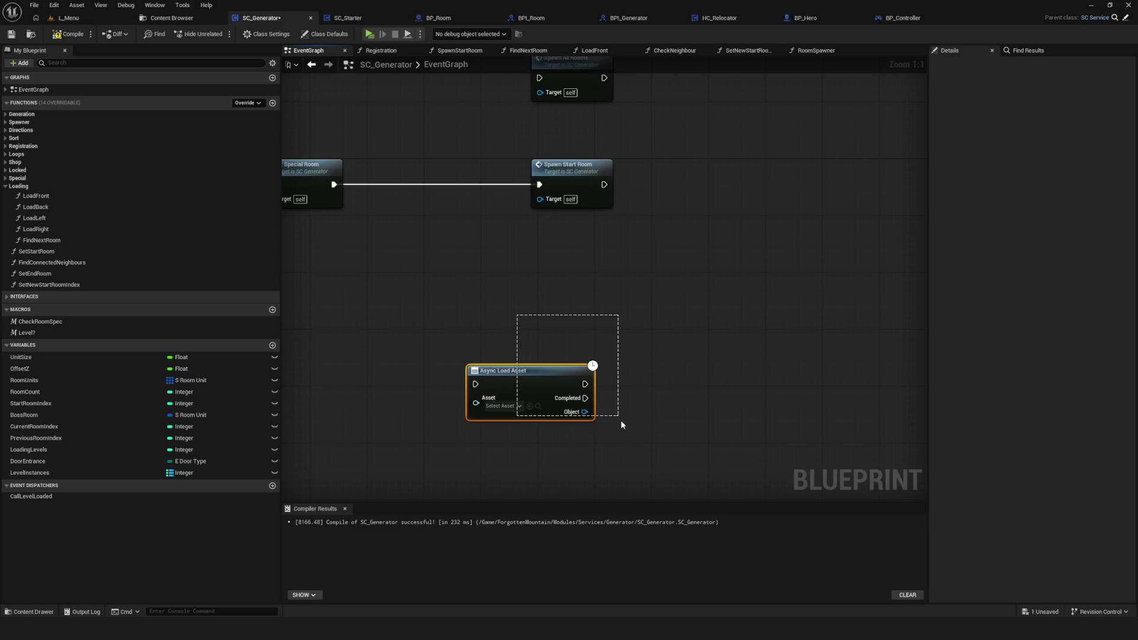
left_click_drag(794, 165, 793, 104)
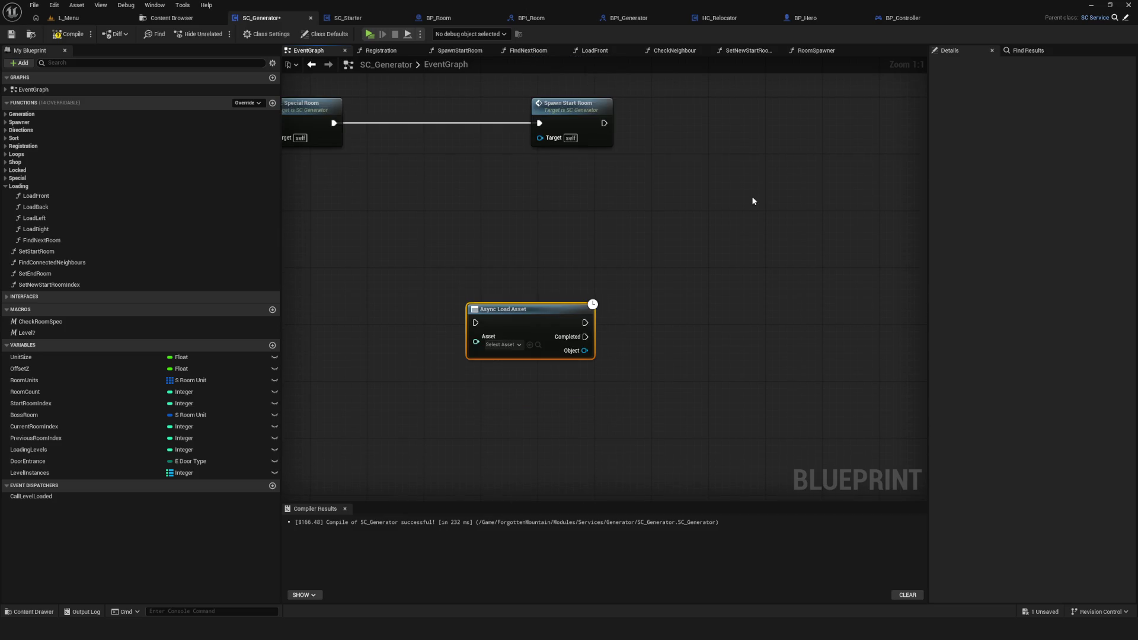
mouse_move(703, 405)
left_mouse_down()
mouse_move(644, 415)
mouse_move(651, 424)
left_mouse_up()
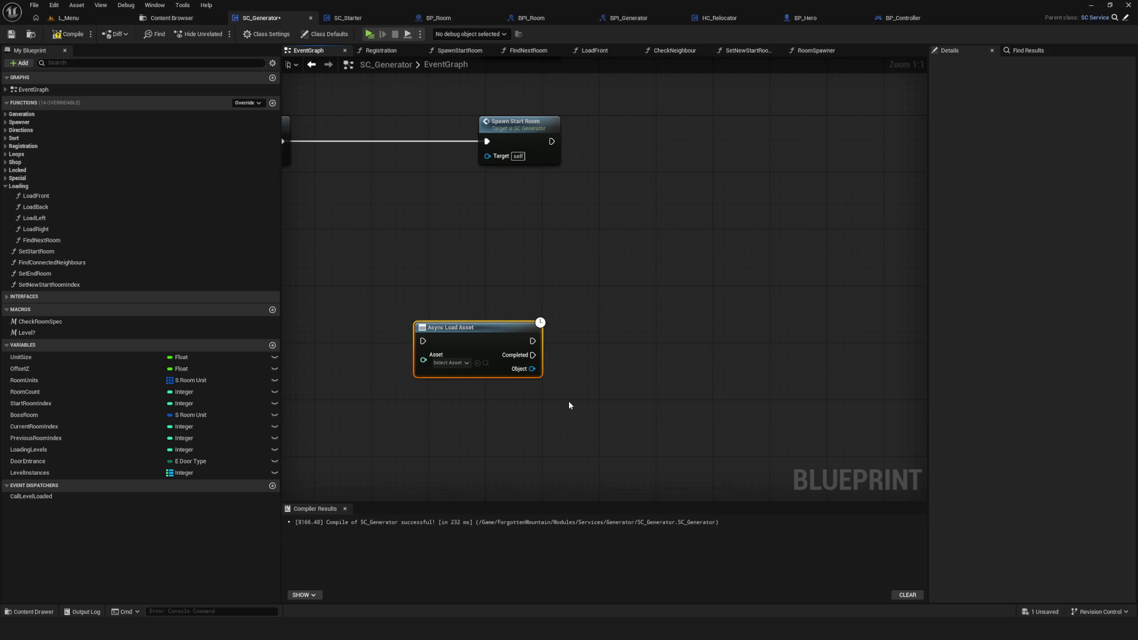
mouse_move(569, 401)
left_mouse_down()
mouse_move(714, 498)
mouse_move(581, 287)
mouse_move(748, 443)
mouse_move(593, 401)
mouse_move(615, 396)
left_mouse_up()
left_click(56, 34)
- Delete the Async Load Asset node, recompile and save SC_Generator, then return to L_Menu
mouse_move(478, 249)
left_mouse_down()
mouse_move(566, 410)
mouse_move(551, 397)
left_mouse_up()
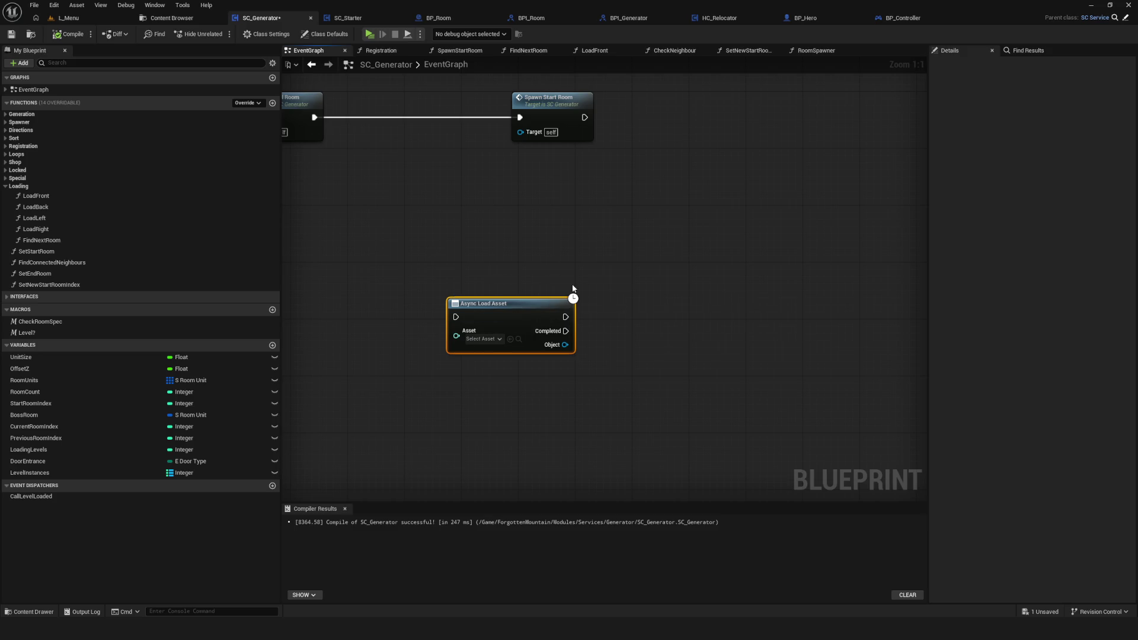
key("Delete")
left_click(66, 34)
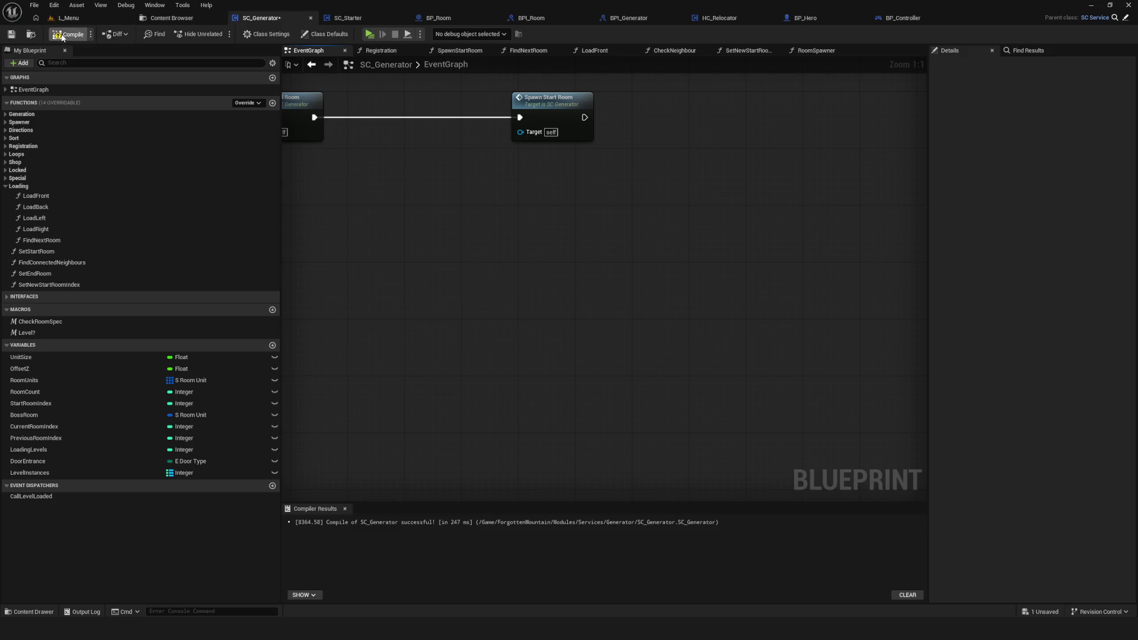
left_click(11, 34)
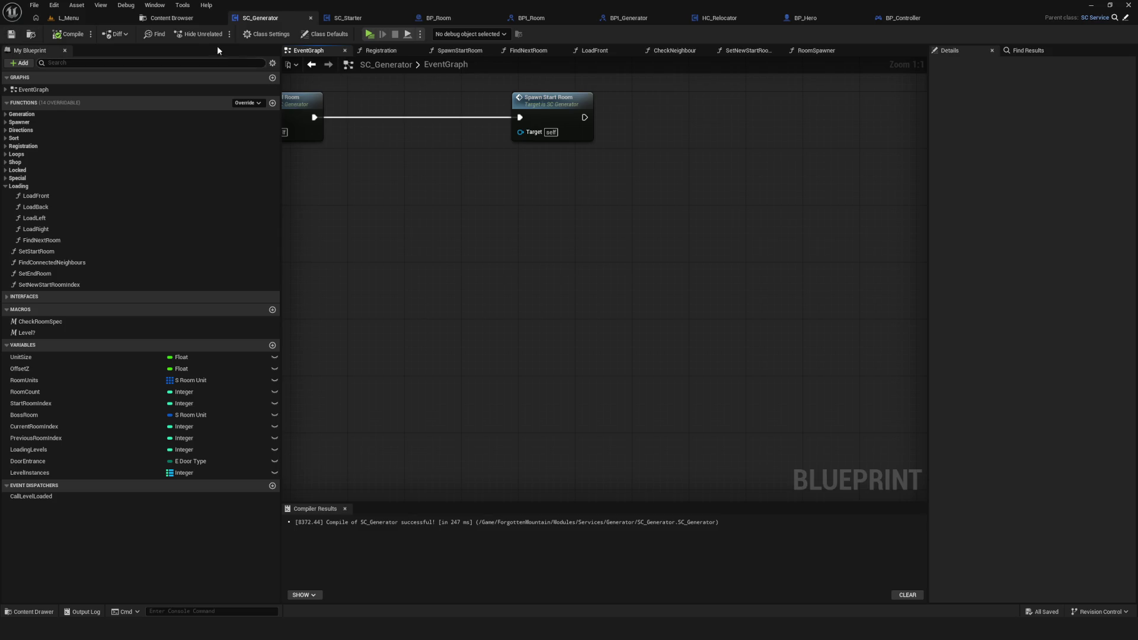
left_click(172, 18)
left_click(67, 17)
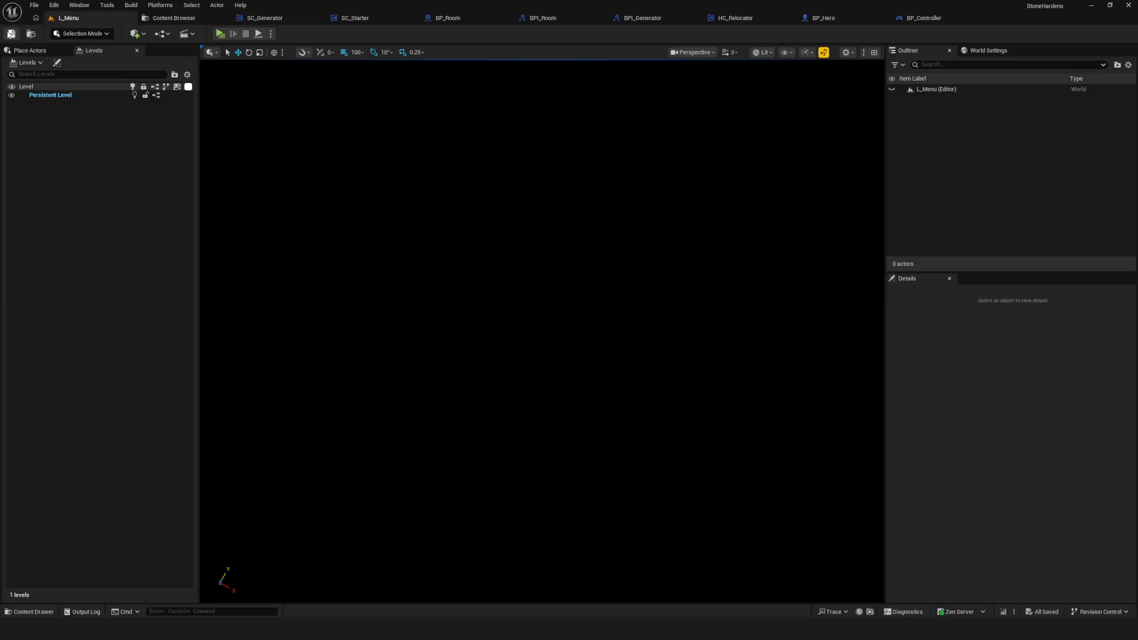
- Launch a play-test with Alt+P and choose New Game to load the cavern
key("alt+p")
left_click(586, 256)
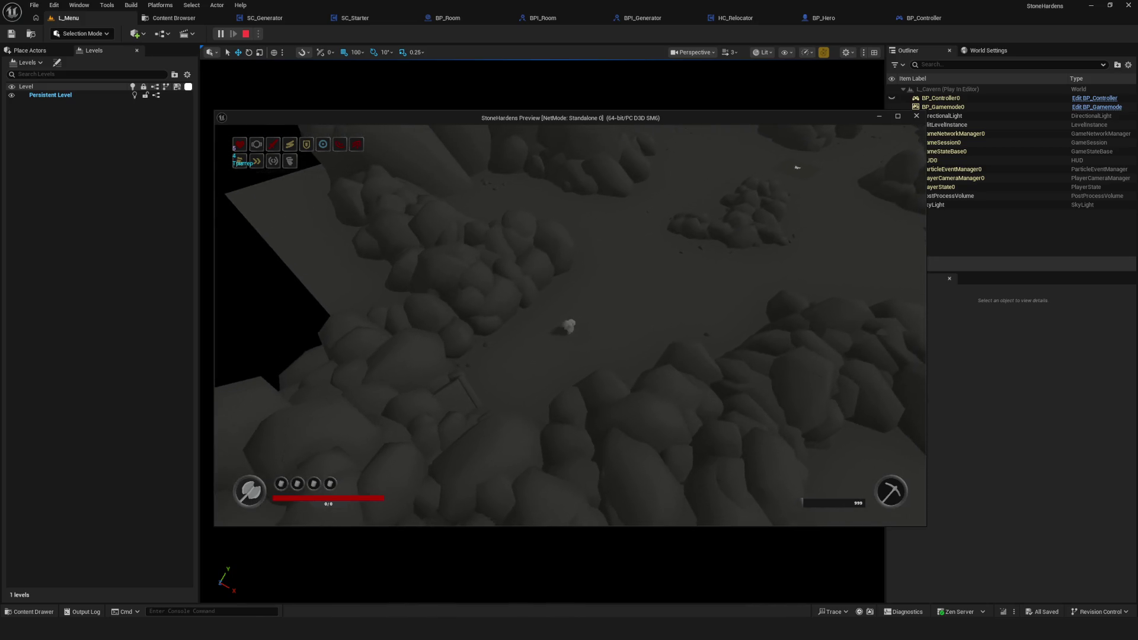
- Look around, teleport to another rock area with E, and walk down-left in the cavern
key("w")
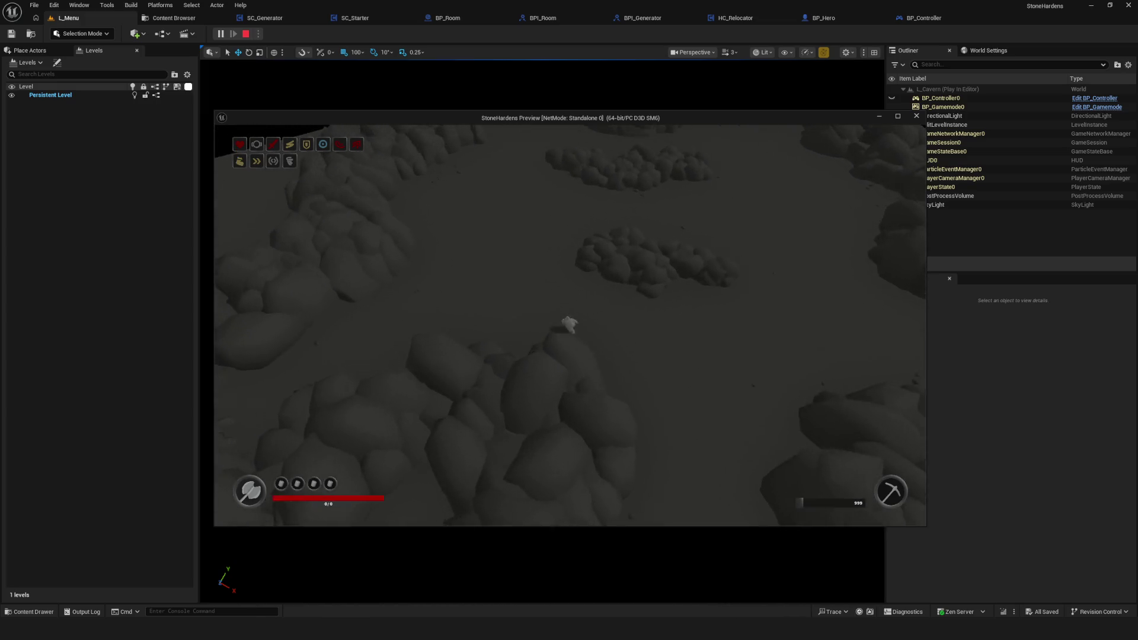
key("e")
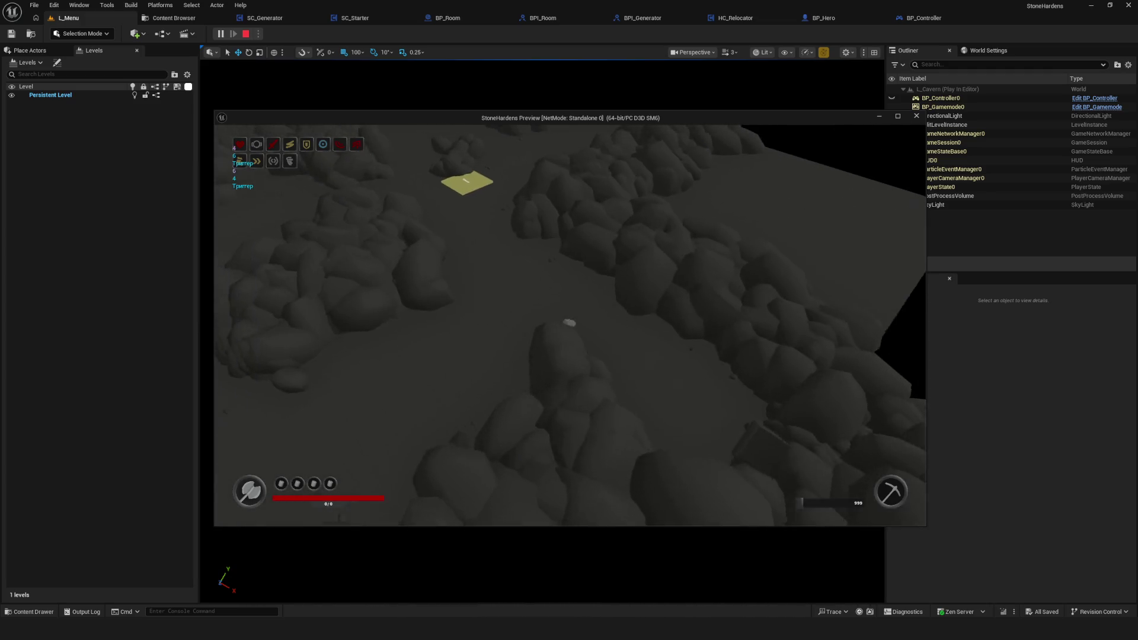
key("s")
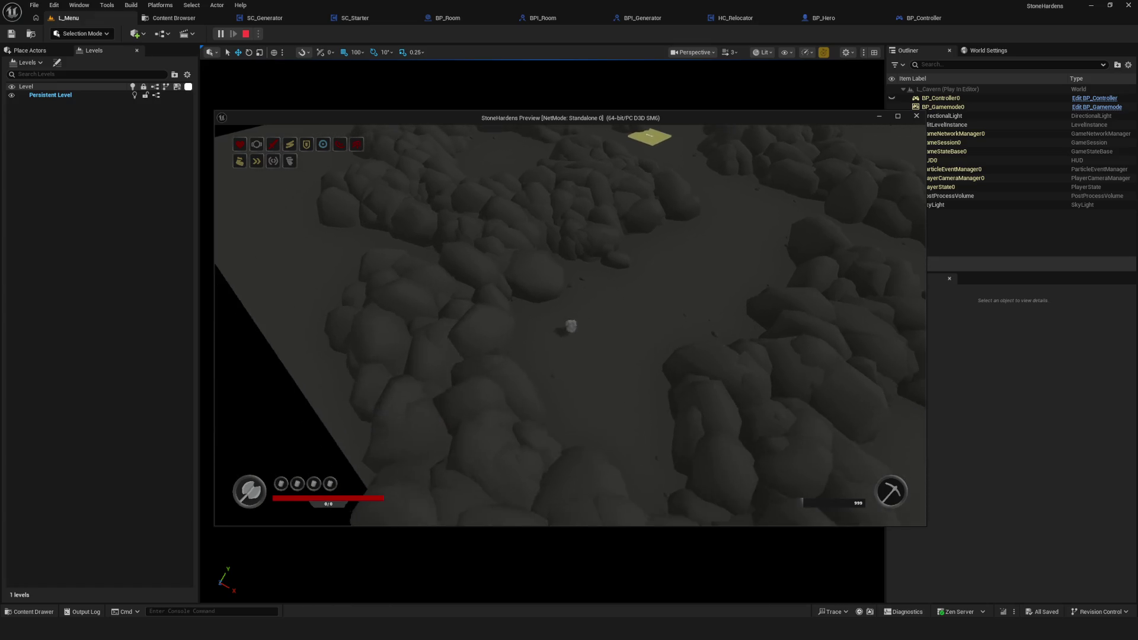
- Walk toward the yellow platform and back, then teleport to another room
key("w")
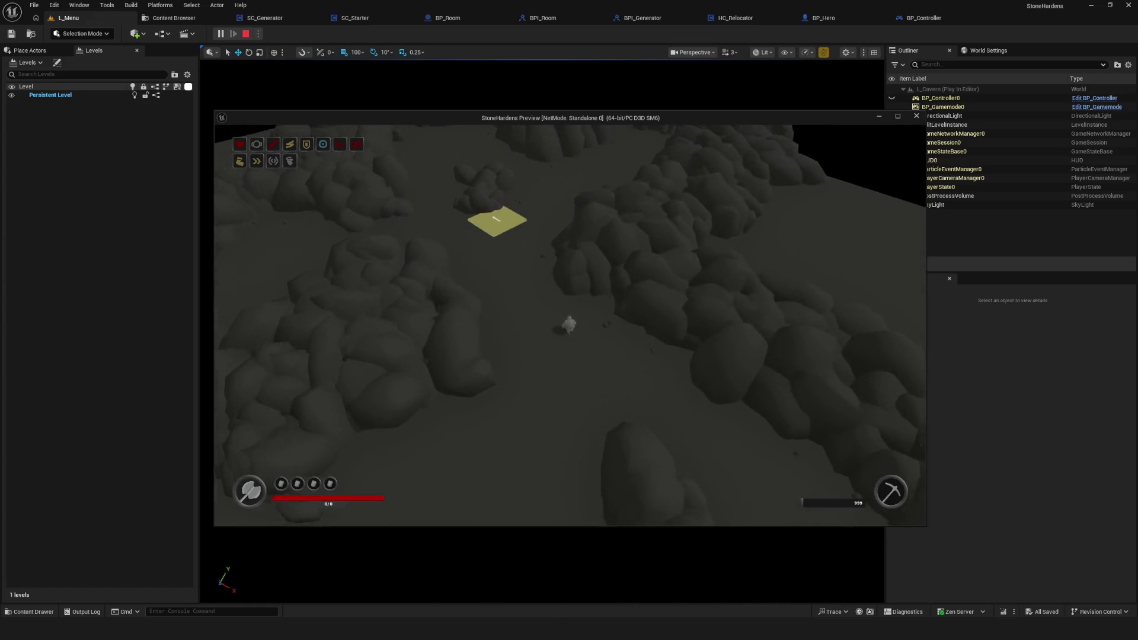
key("w")
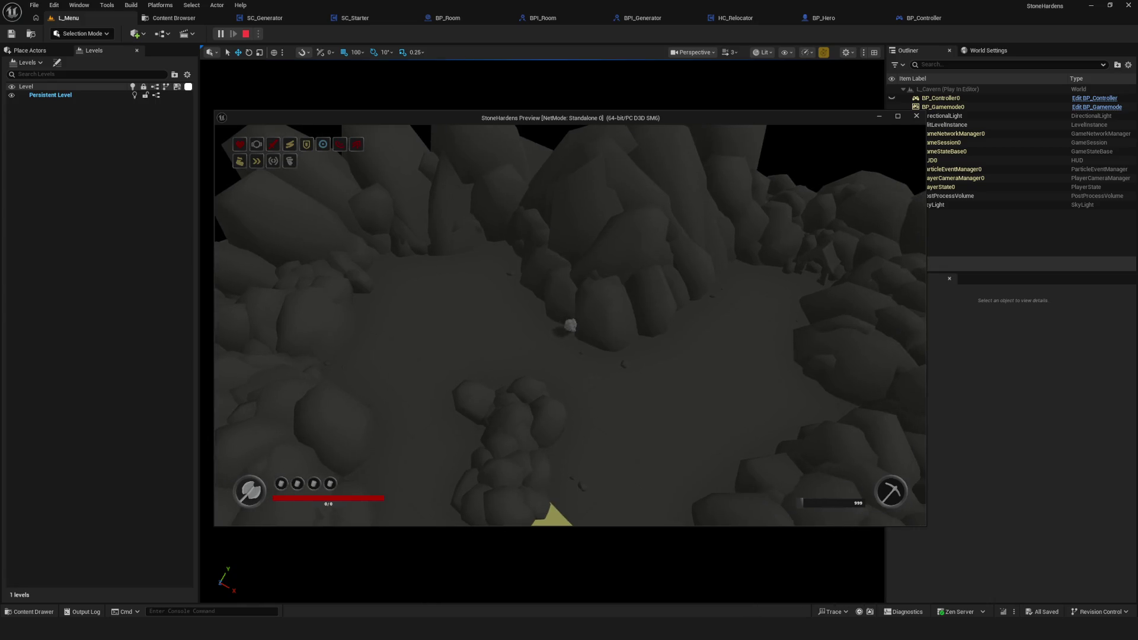
key("s")
key("w")
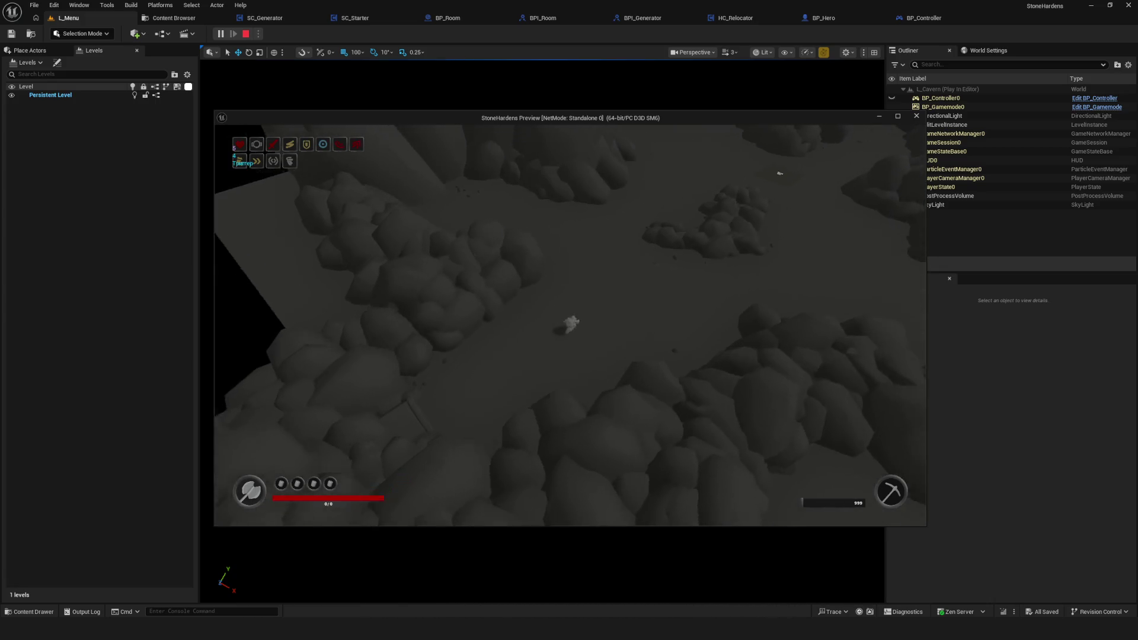
key("s")
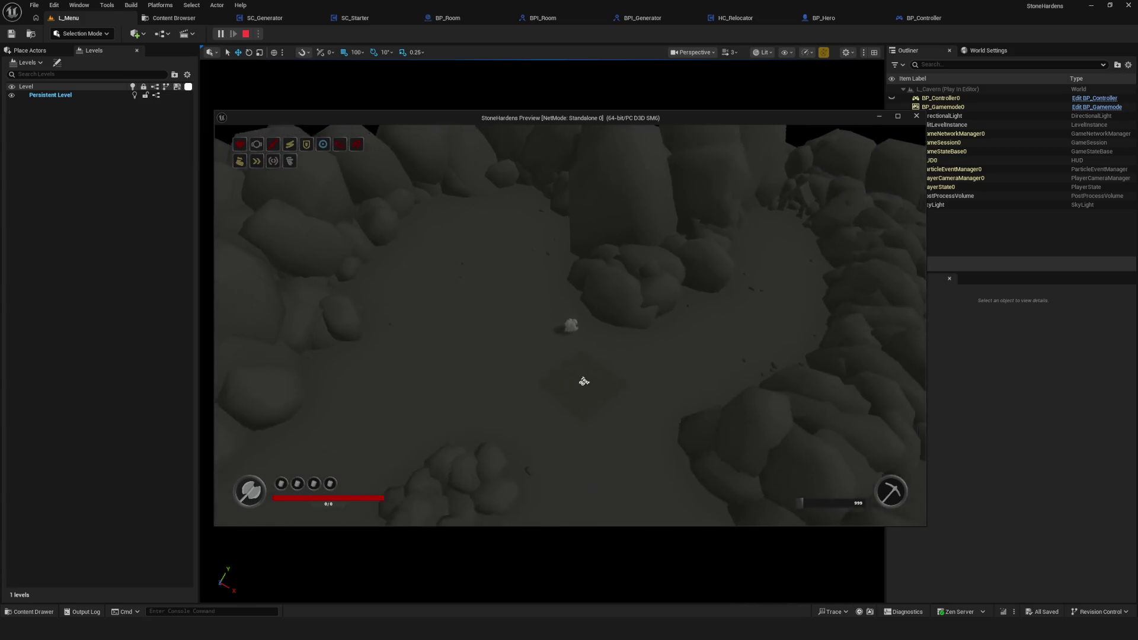
key("s")
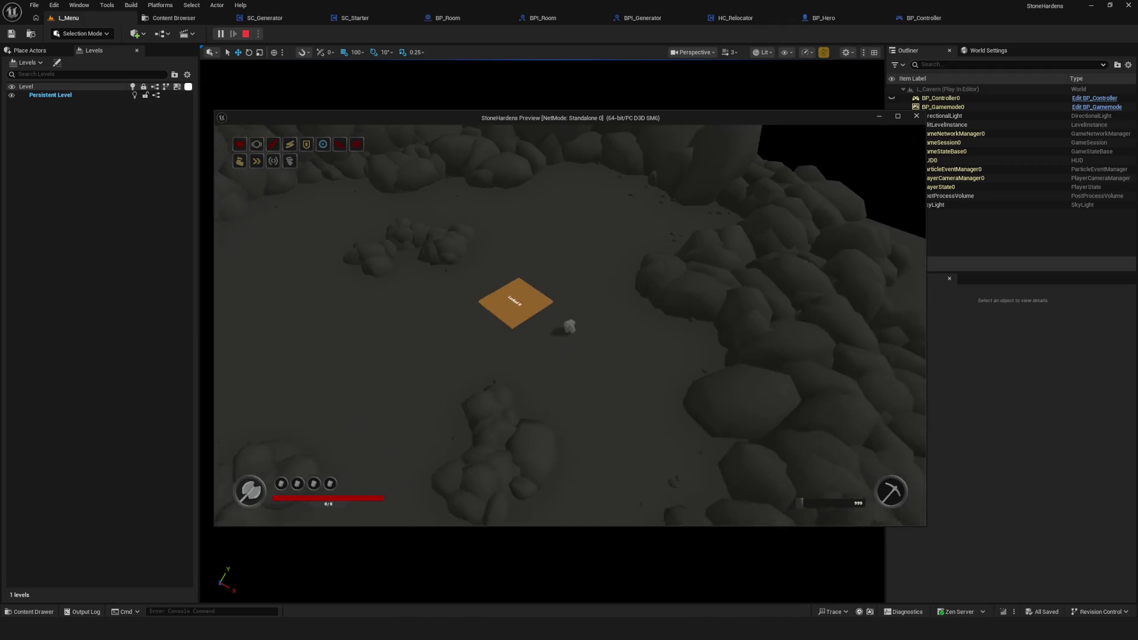
- Walk past the orange platform among the rock walls, then teleport to a new room
key("s")
key("a")
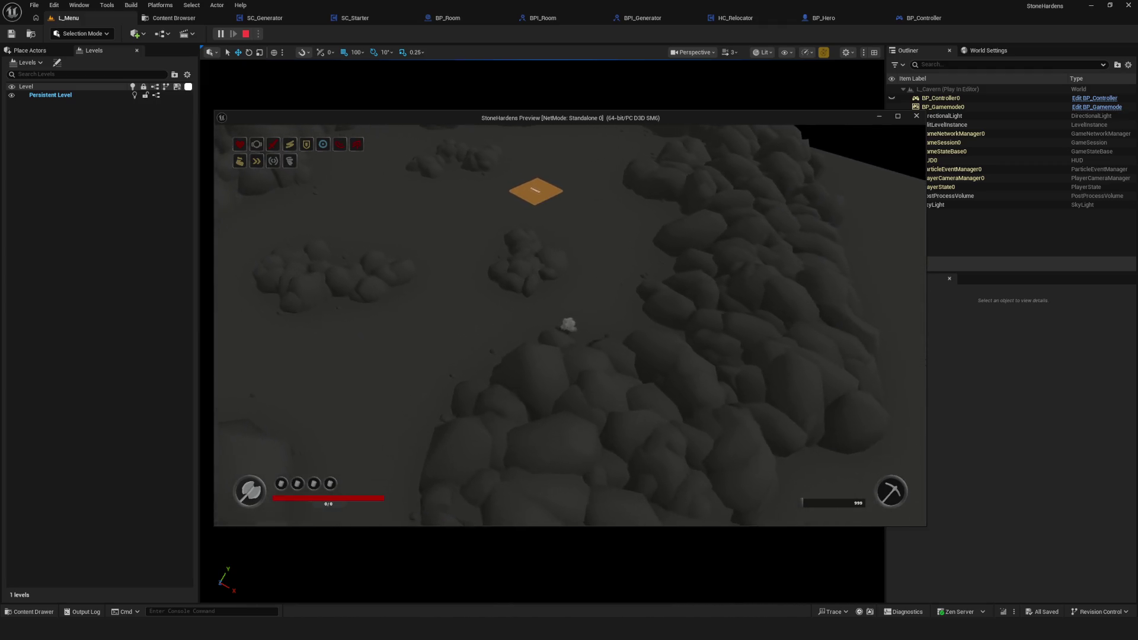
key("s")
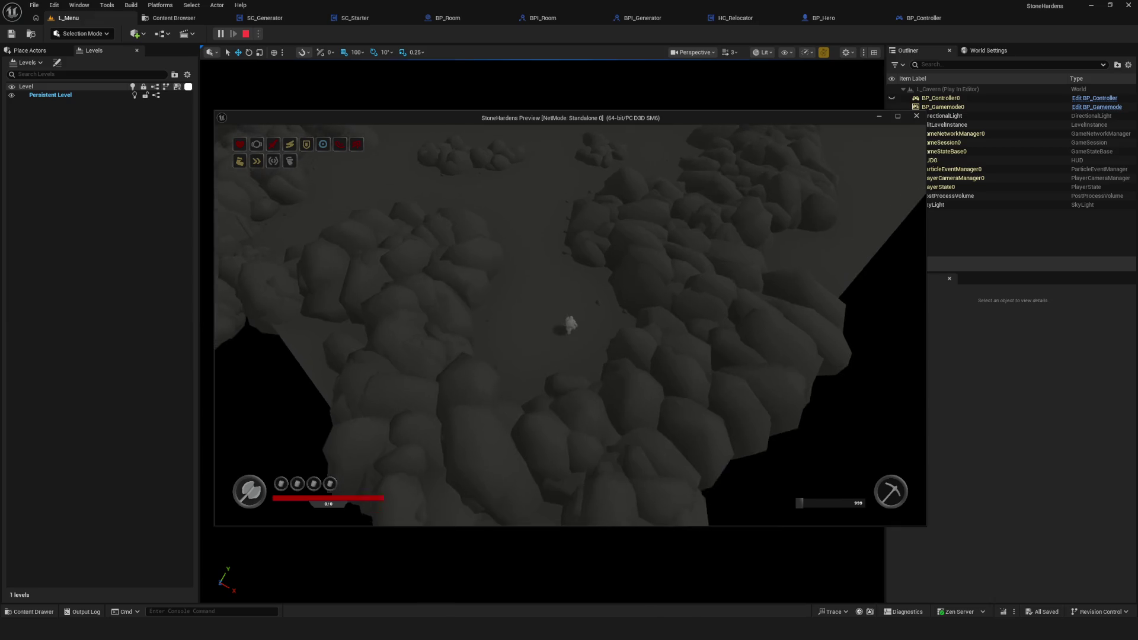
key("a")
key("s")
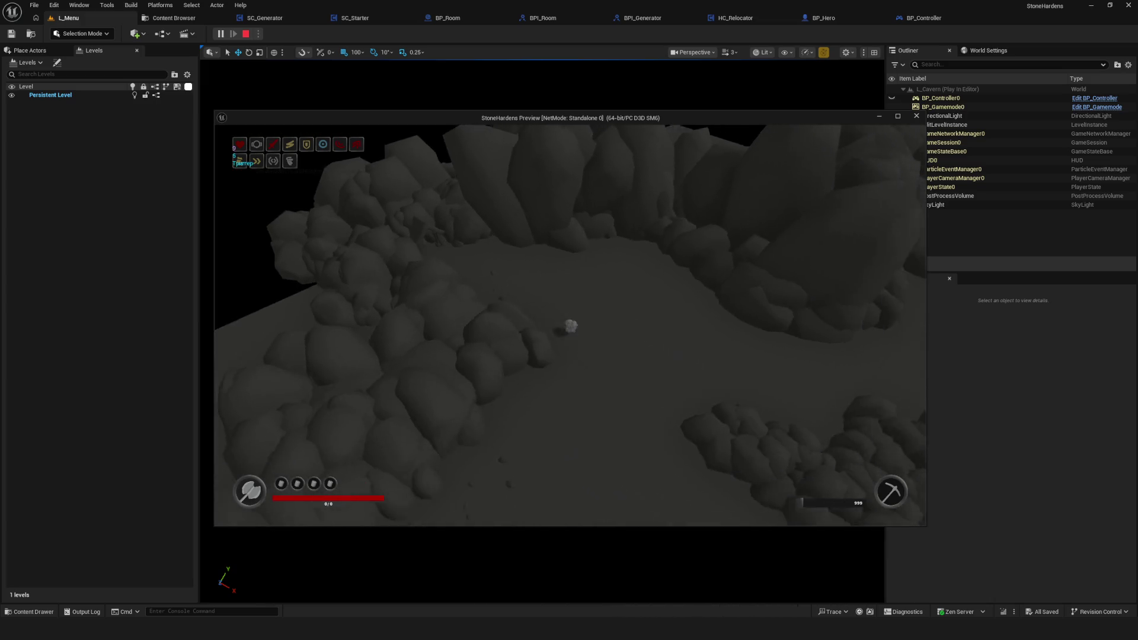
key("s")
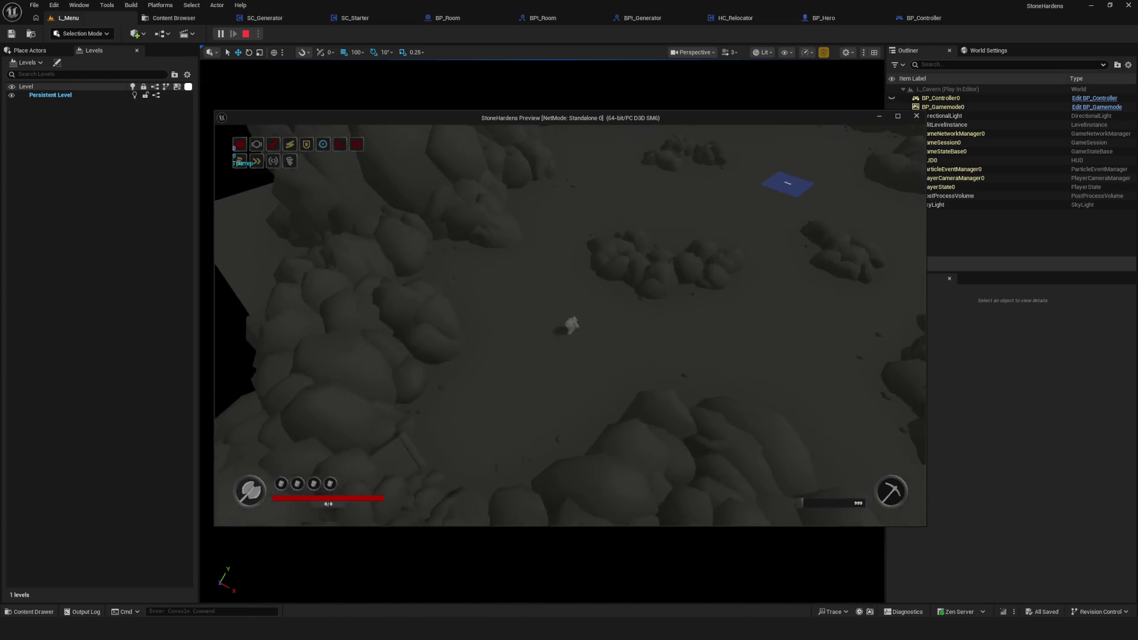
- Walk around the room containing the blue Shop platform
key("d")
key("w")
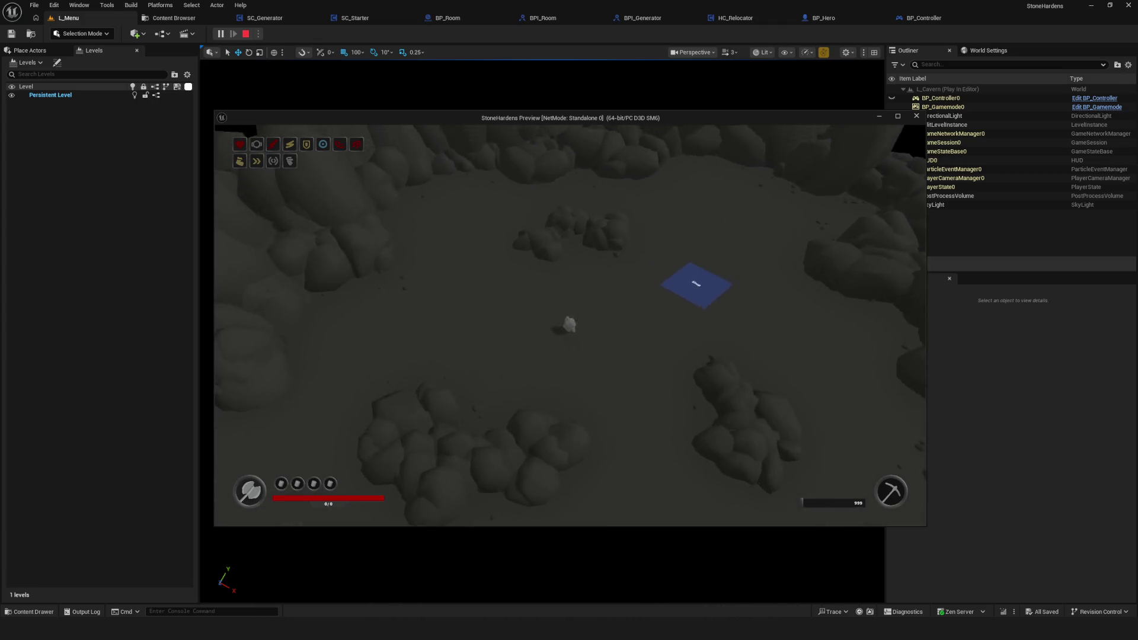
key("a")
key("d")
key("s")
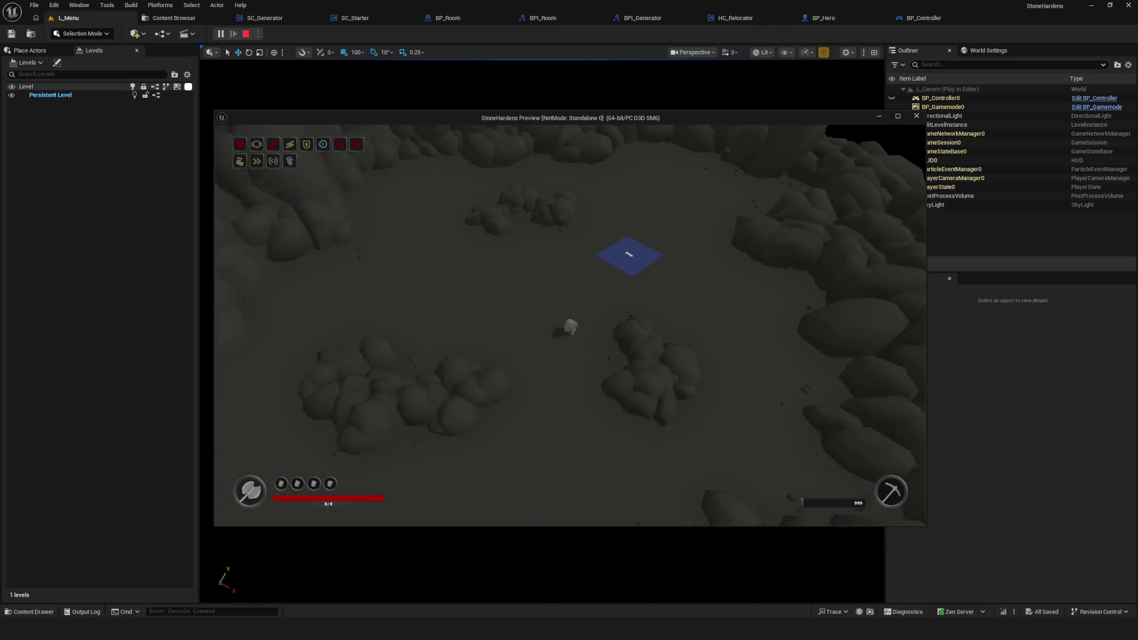
key("s")
key("a")
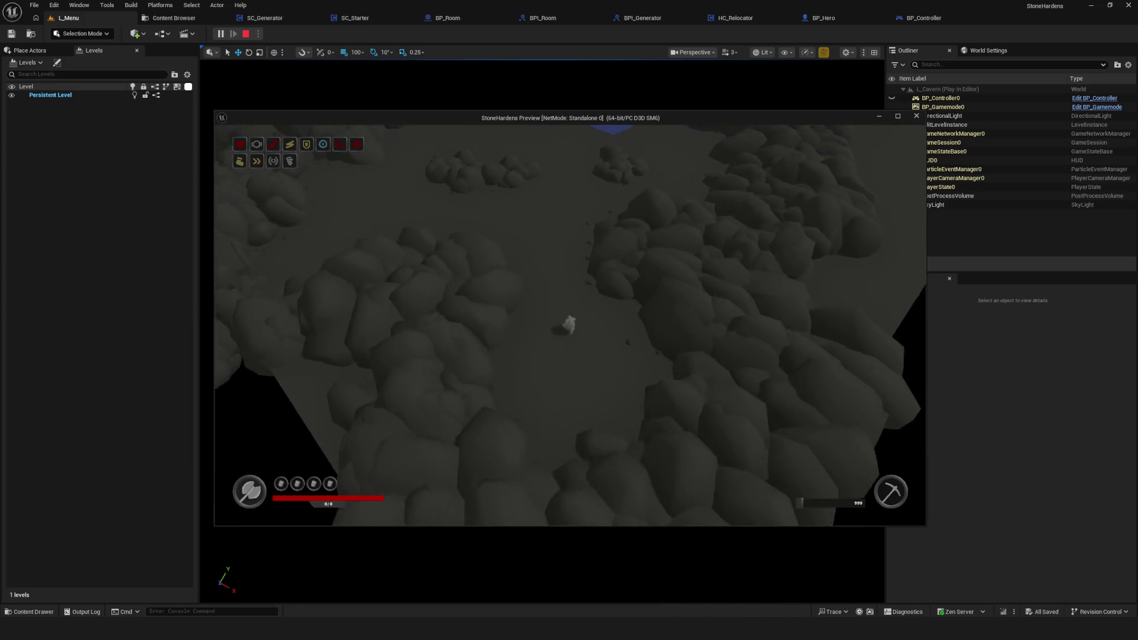
- Walk away from the Shop platform down-right toward the green Start platform
key("a")
key("s")
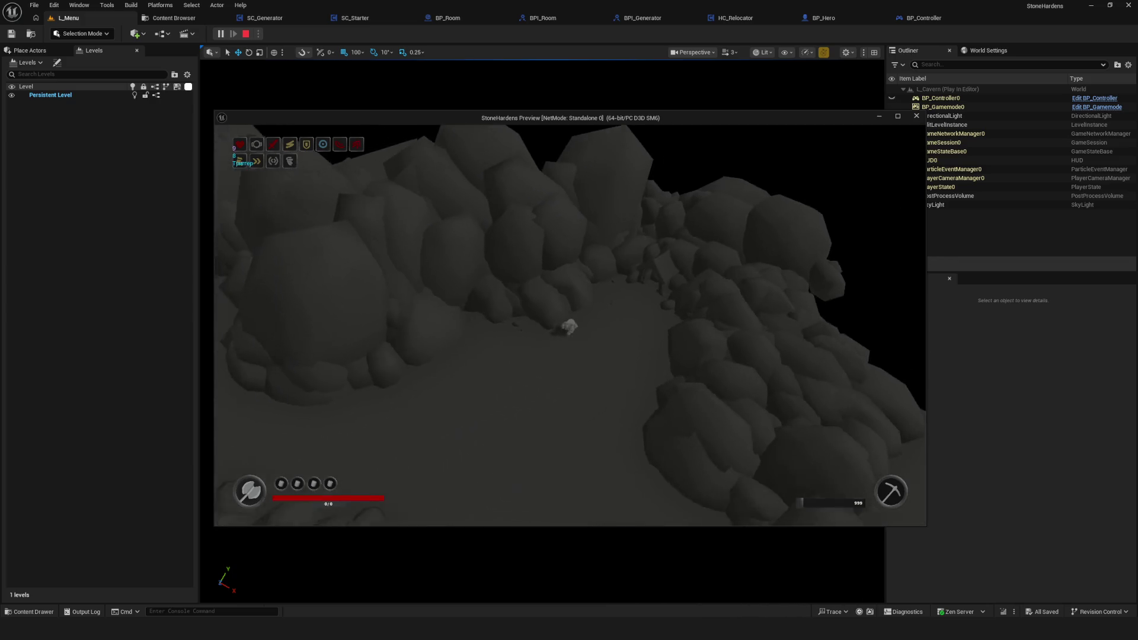
key("d")
key("s")
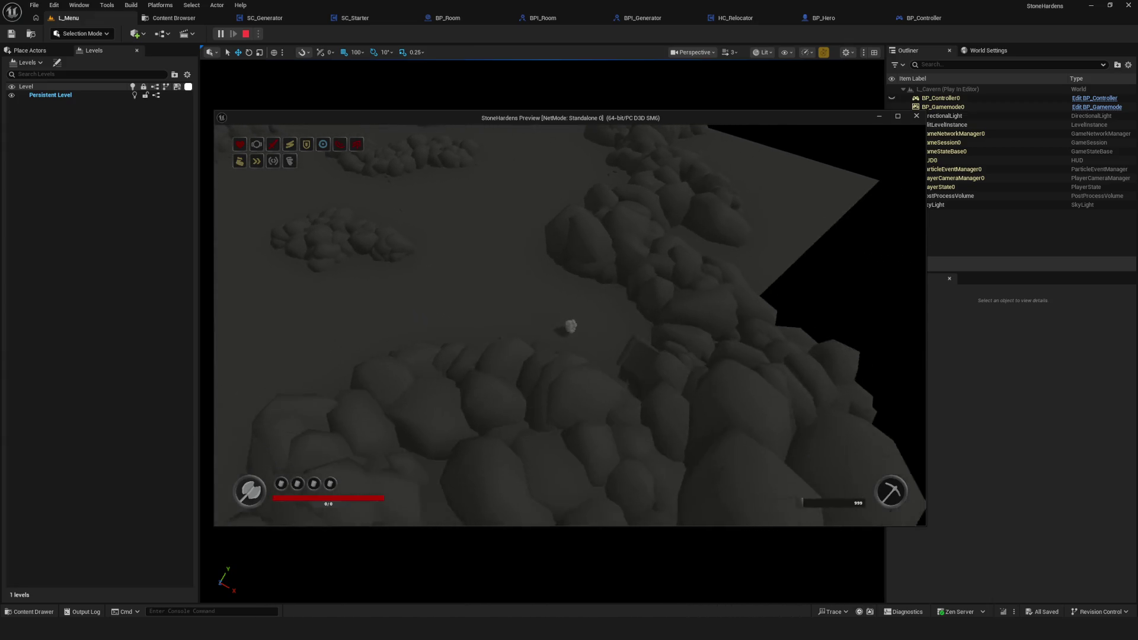
key("s")
key("d")
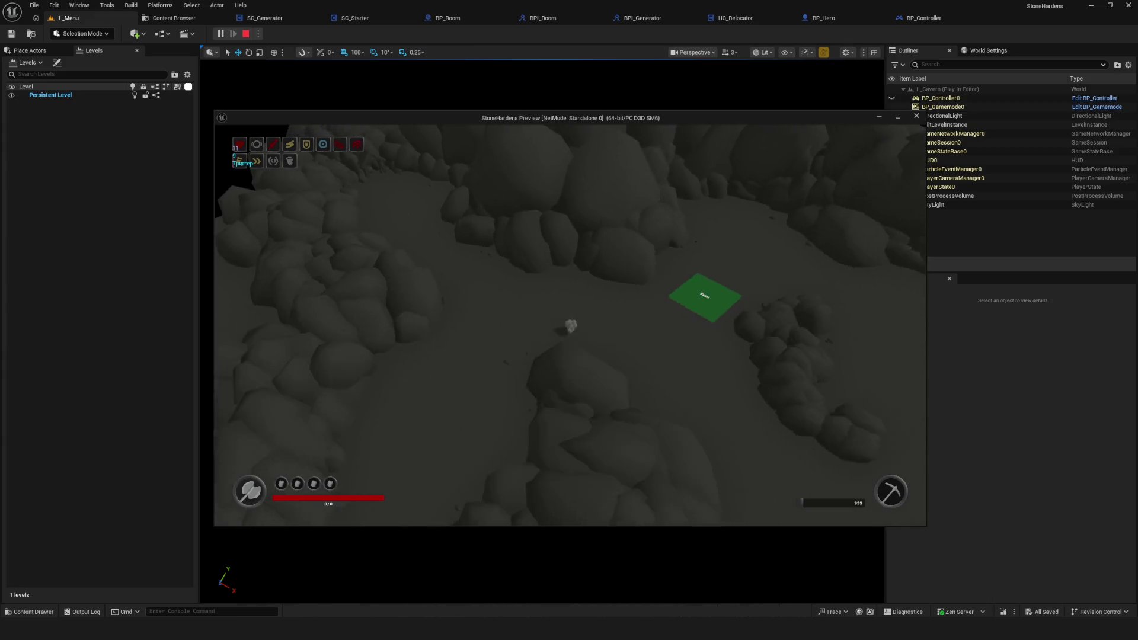
- Stop the play-test with Esc and relaunch Play to reach the game's main menu
key("d")
key("s")
key("a")
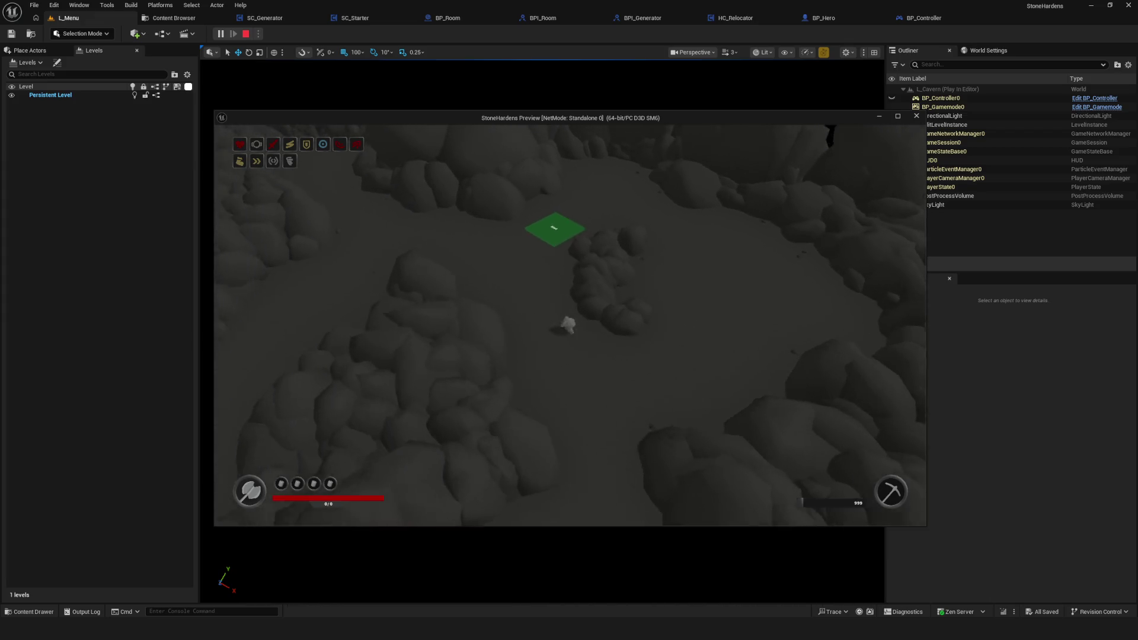
key("Escape")
left_click(218, 35)
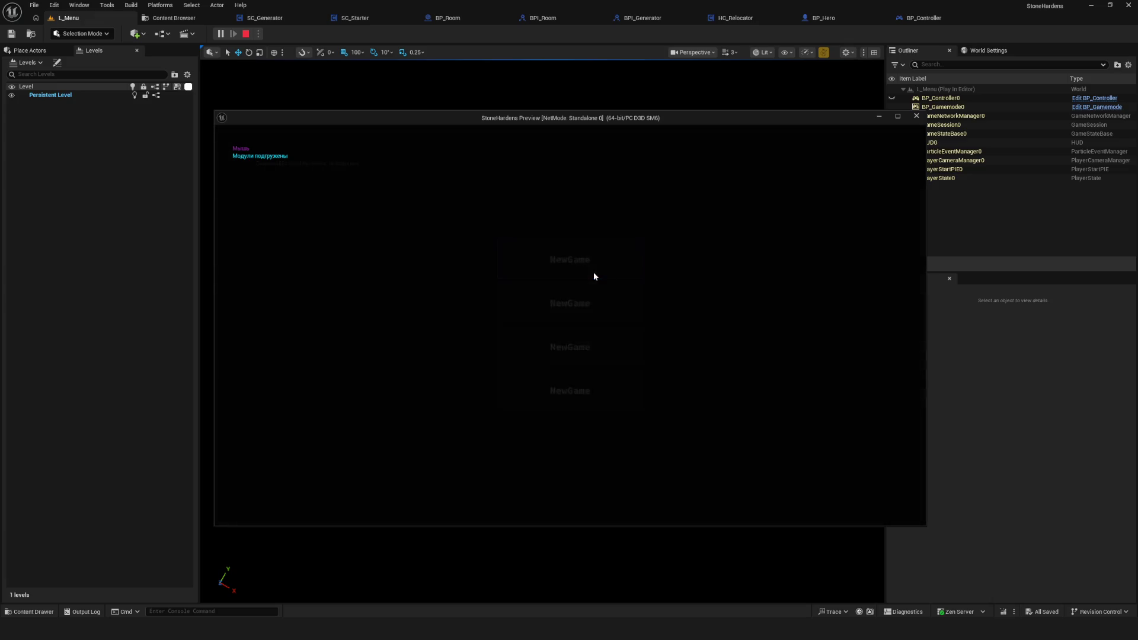
- Start the game into L_Cavern and walk away from the Start platform through the rooms
left_click(595, 276)
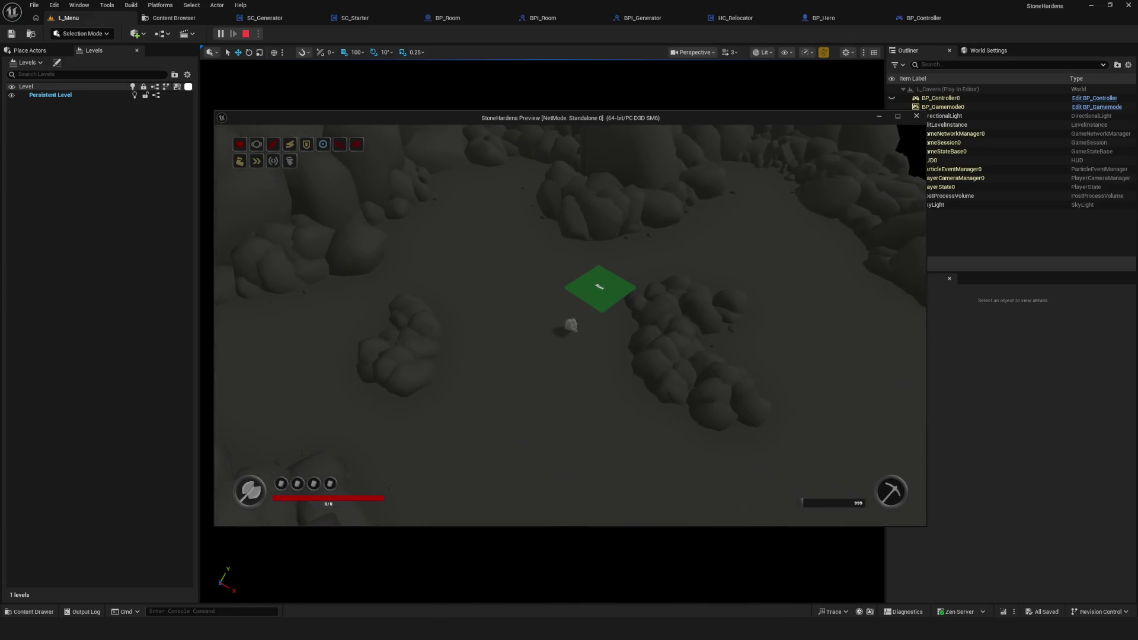
key("s")
key("d")
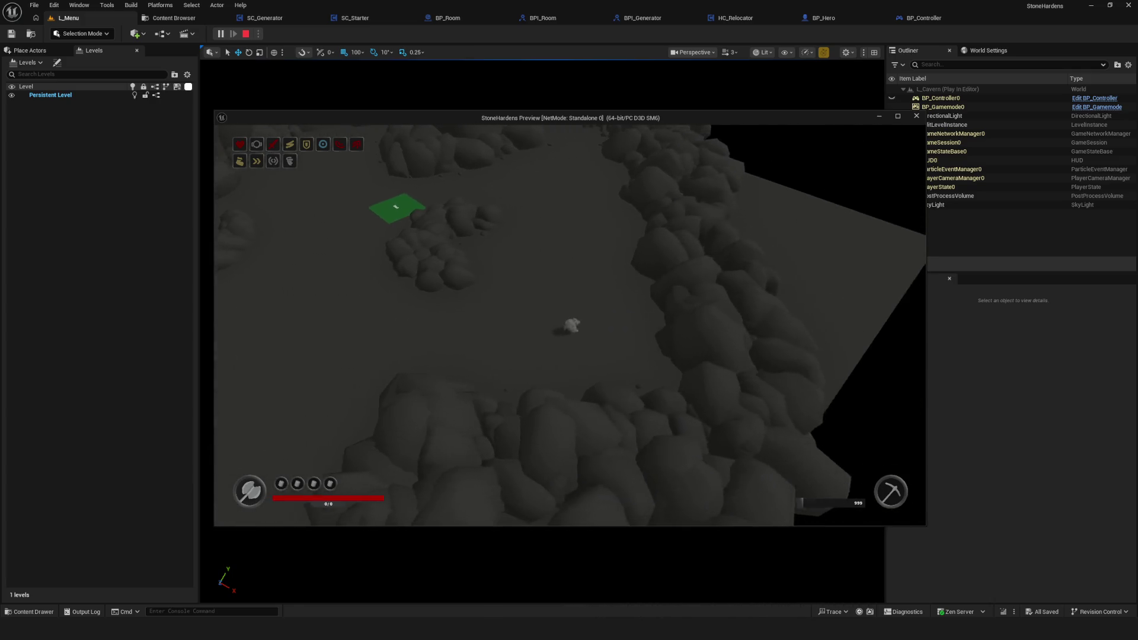
key("w")
key("w")
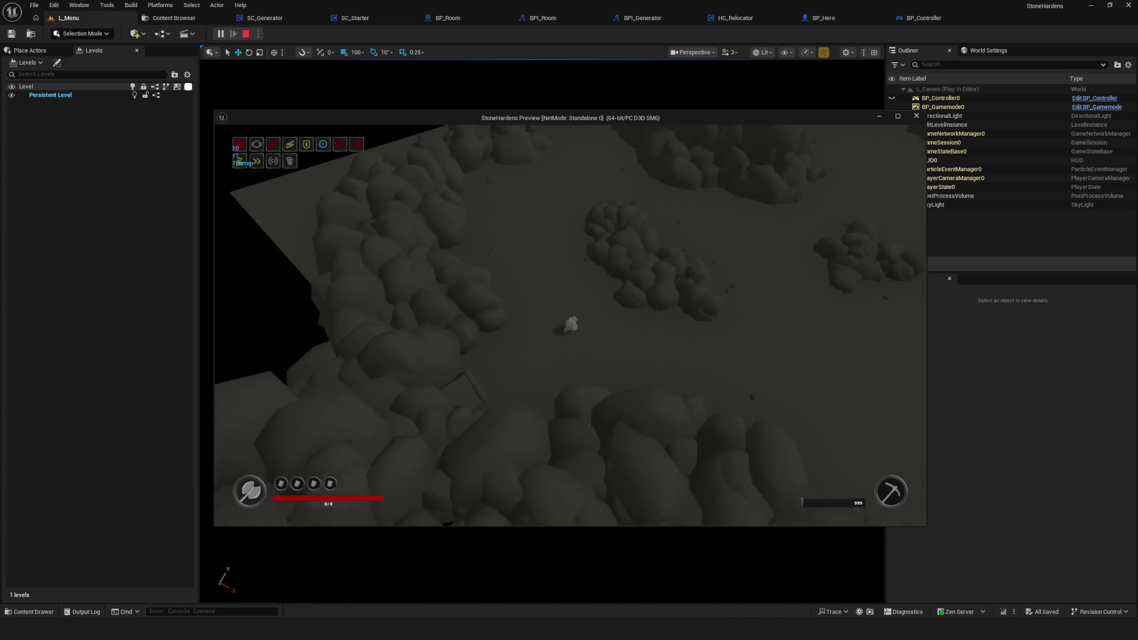
key("w")
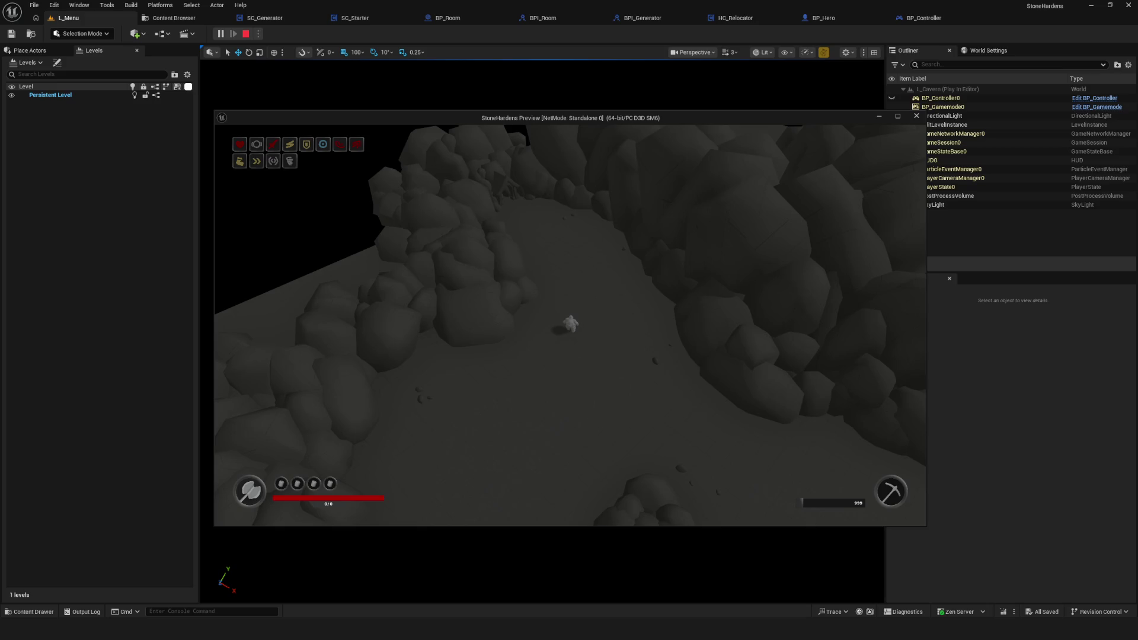
key("w")
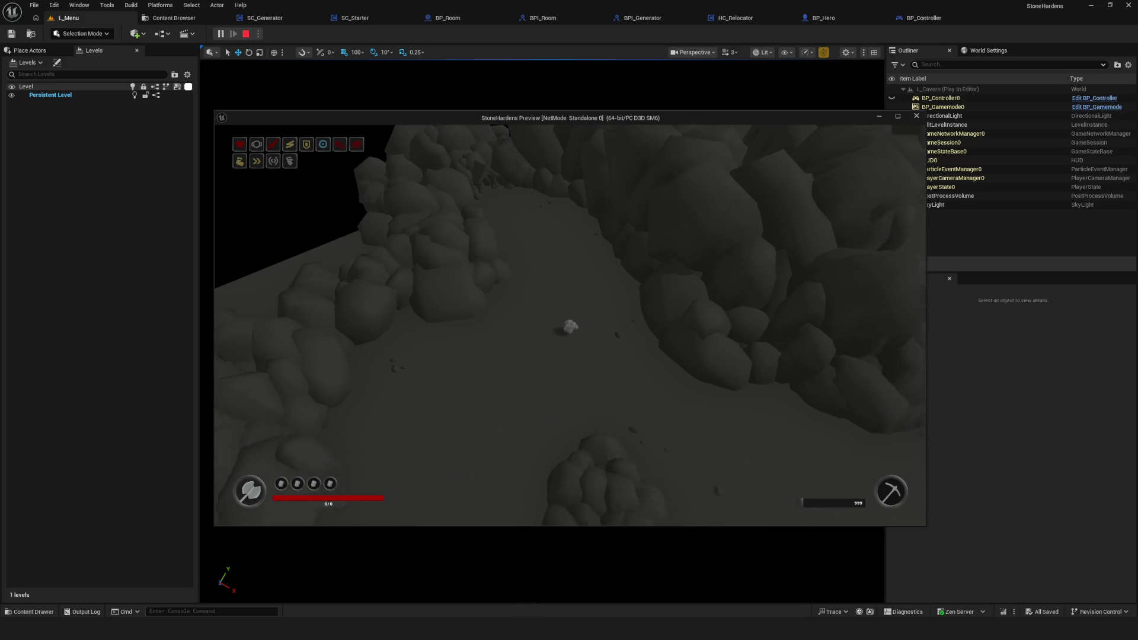
key("s")
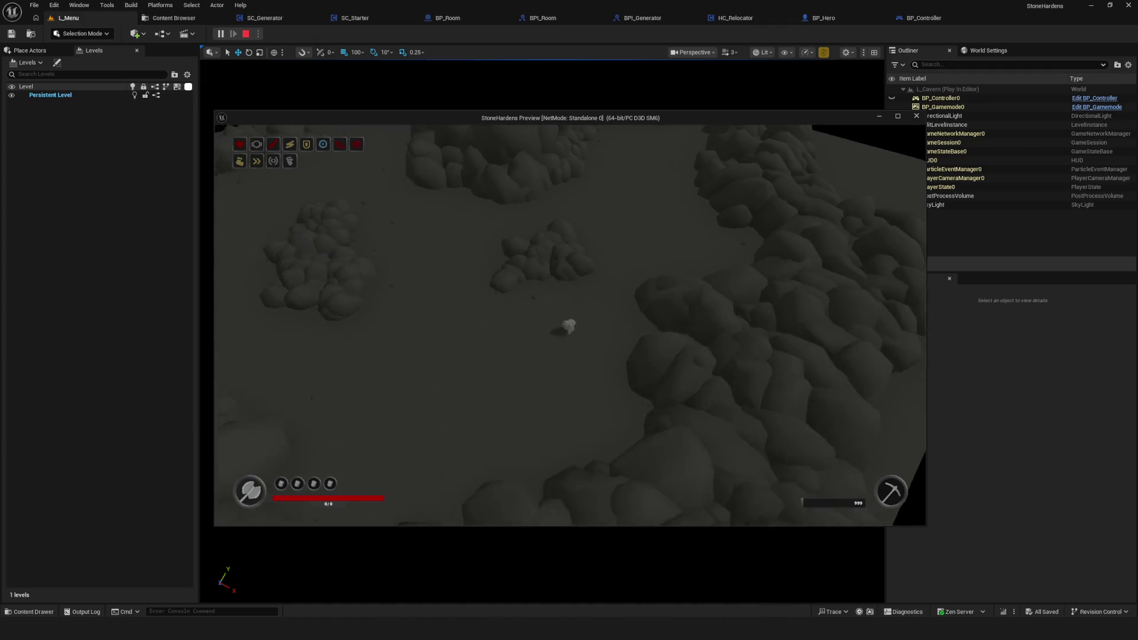
key("w")
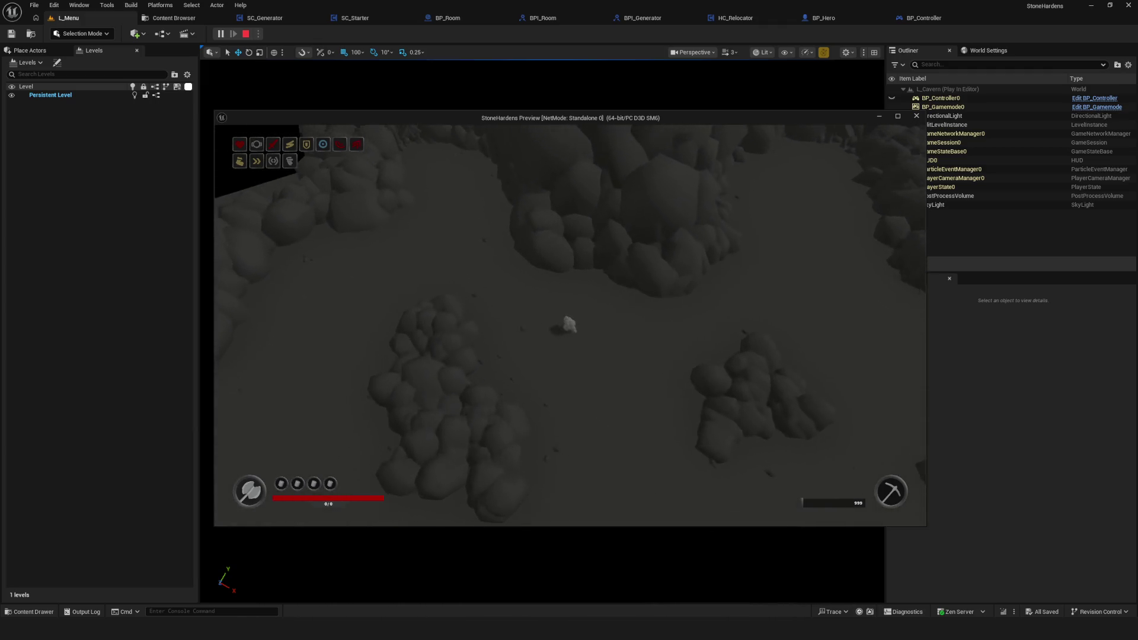
key("w")
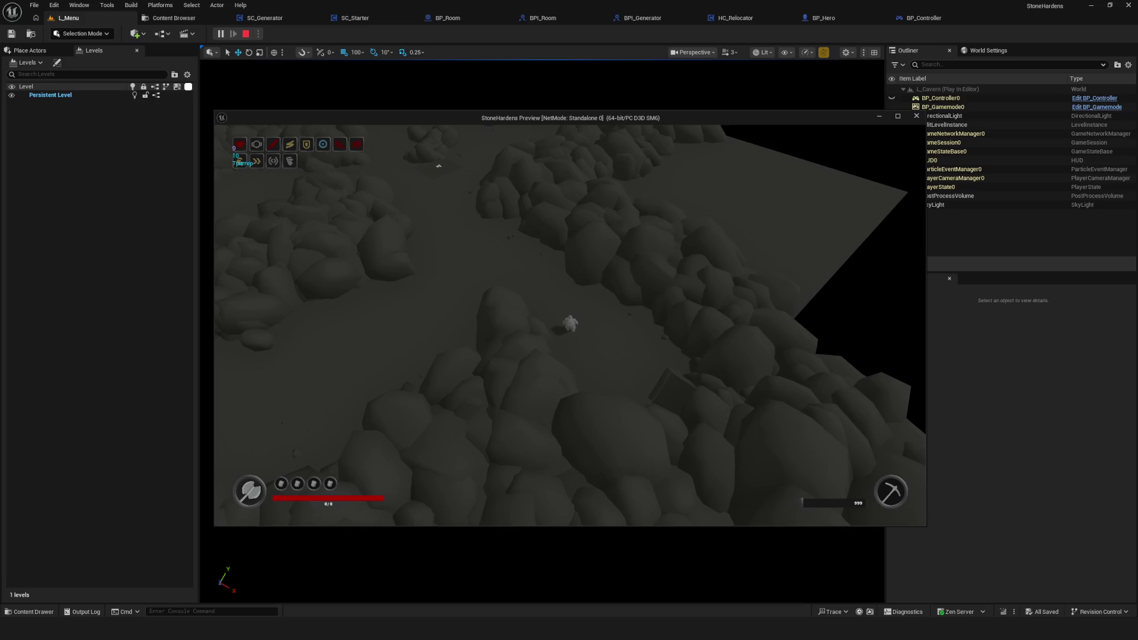
key("d")
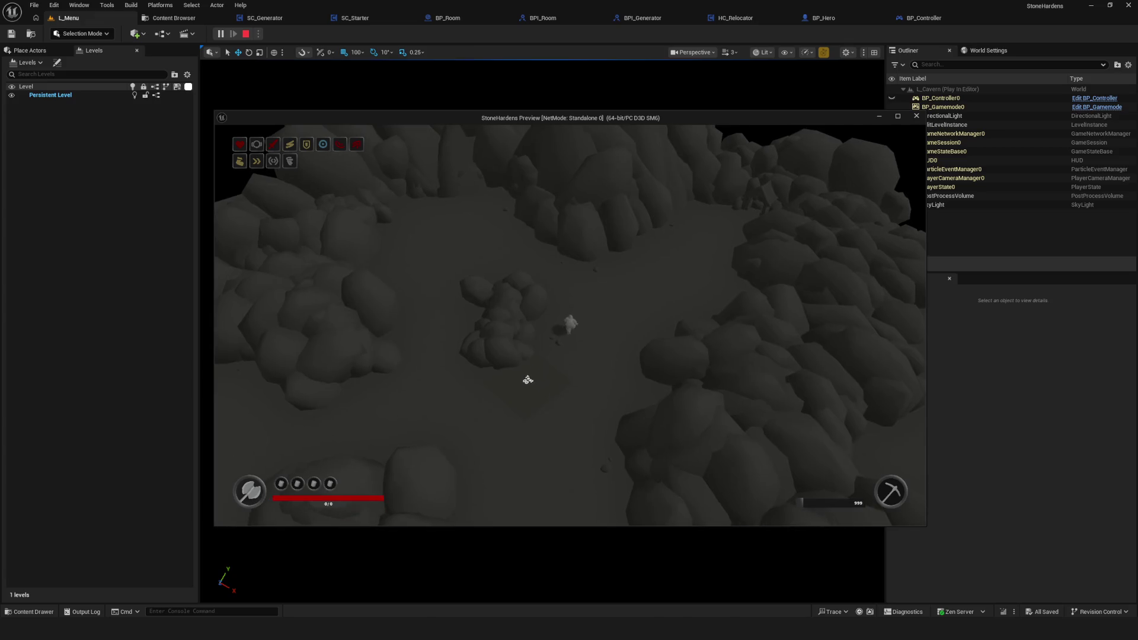
key("w")
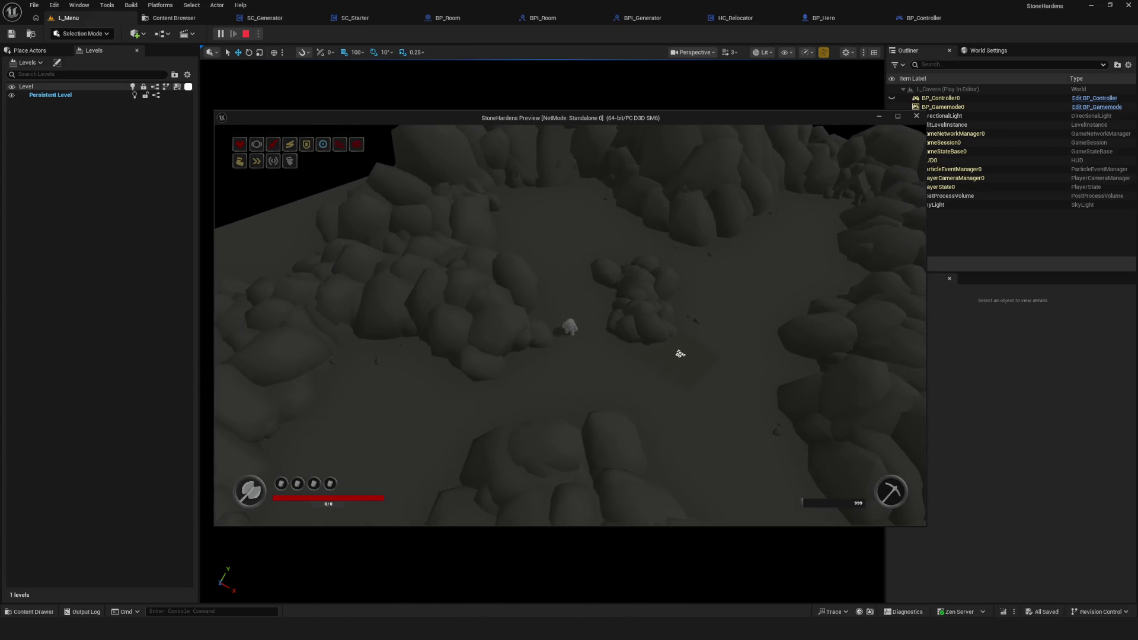
- Walk right across the rock field and around the blue tile
key("s")
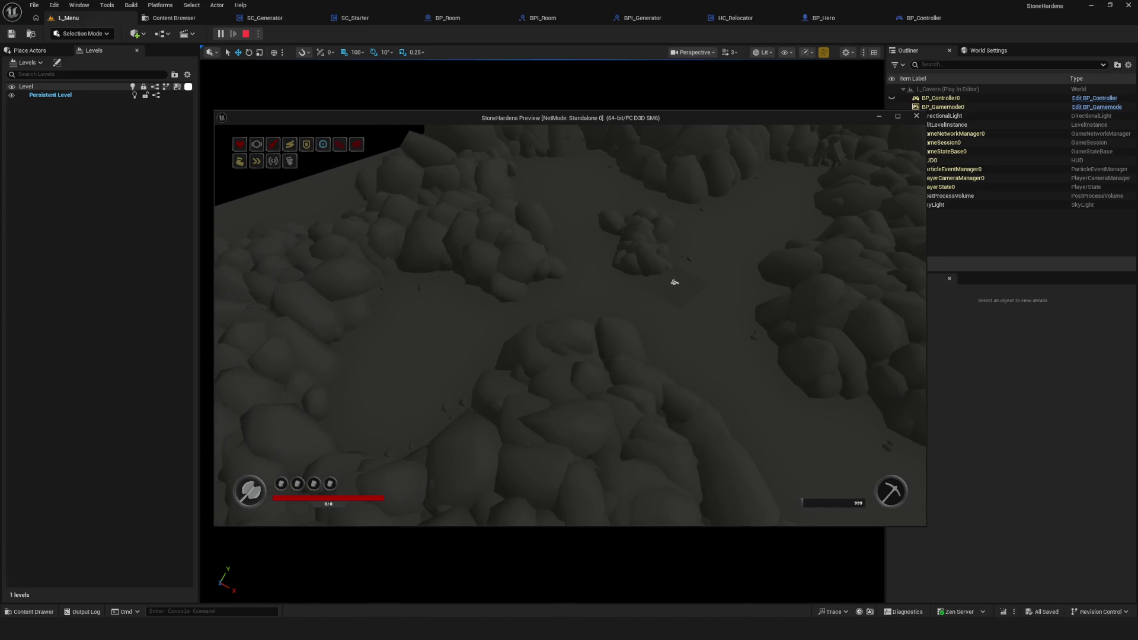
key("d")
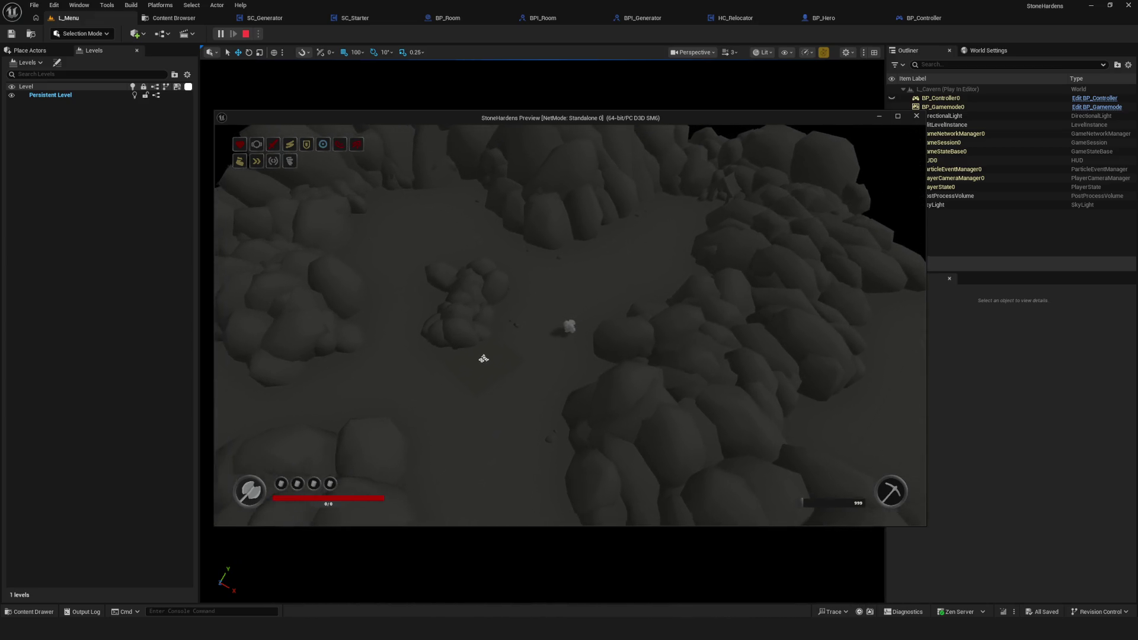
key("d")
key("d")
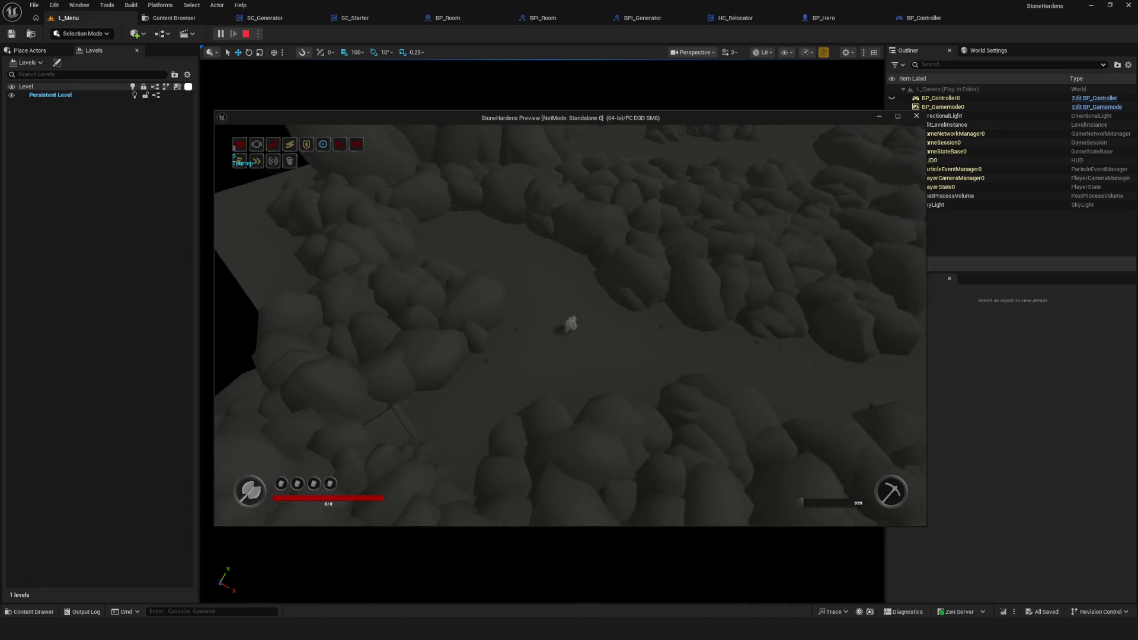
key("d")
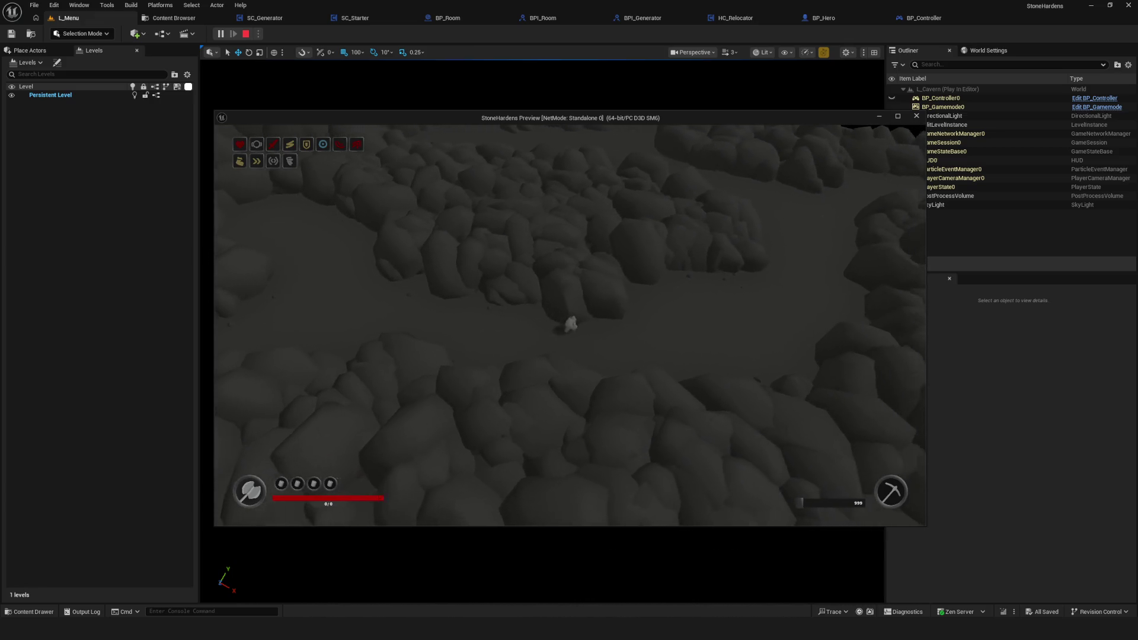
key("d")
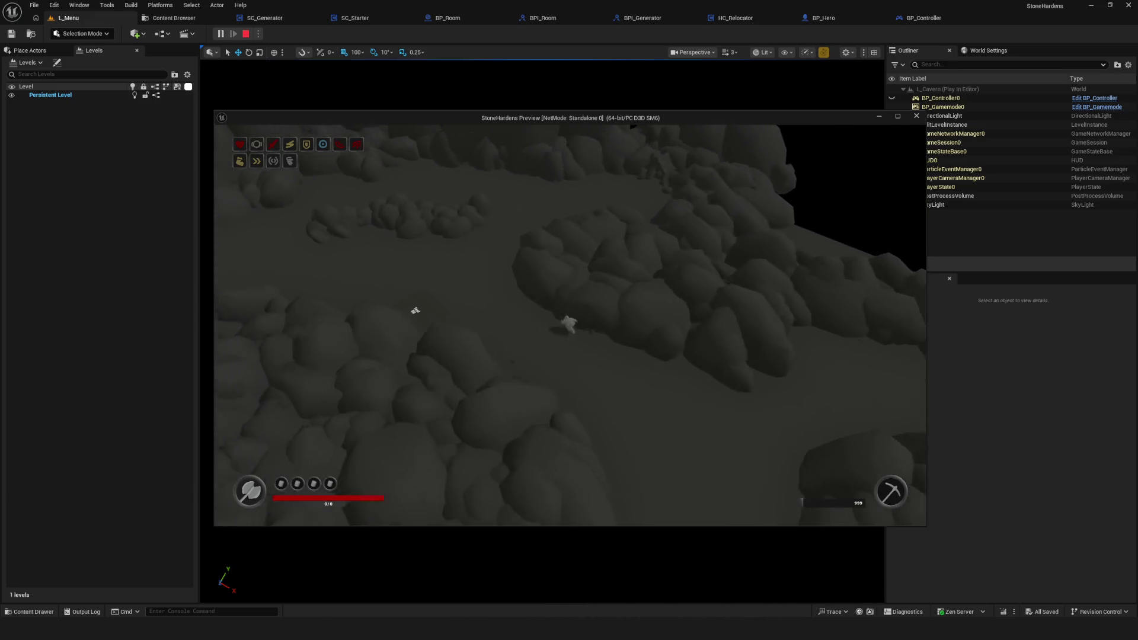
key("s")
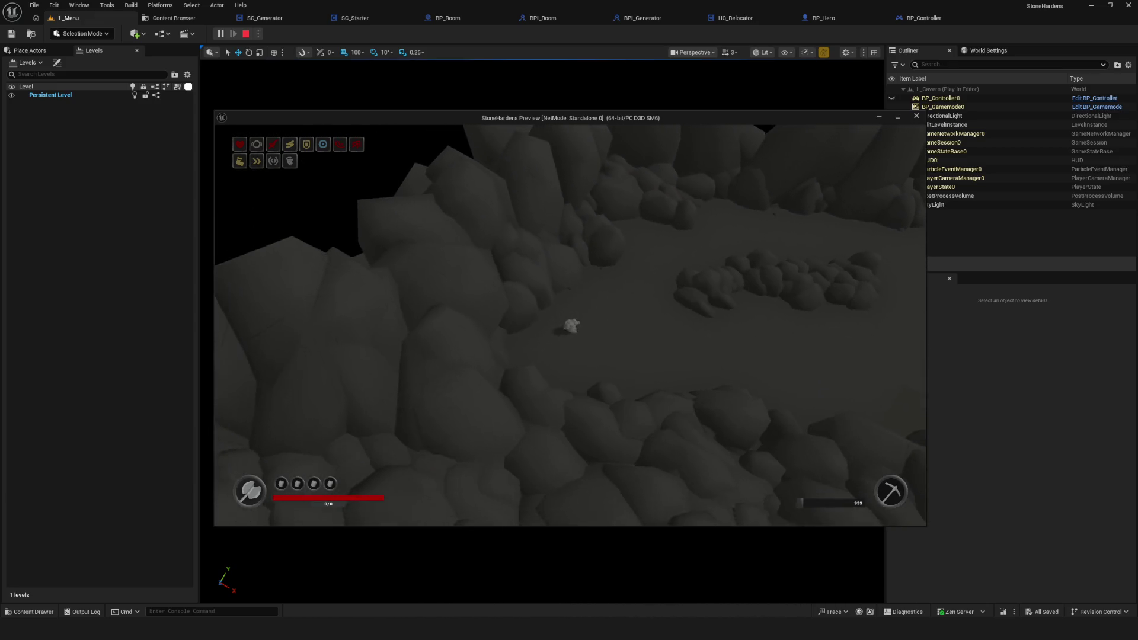
key("s")
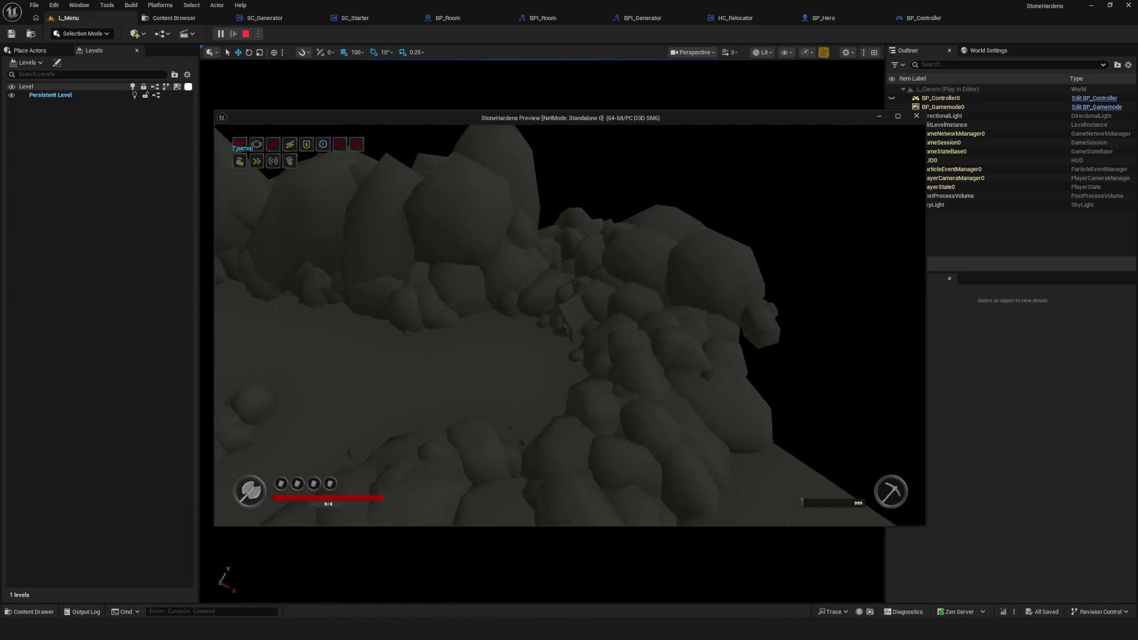
key("d")
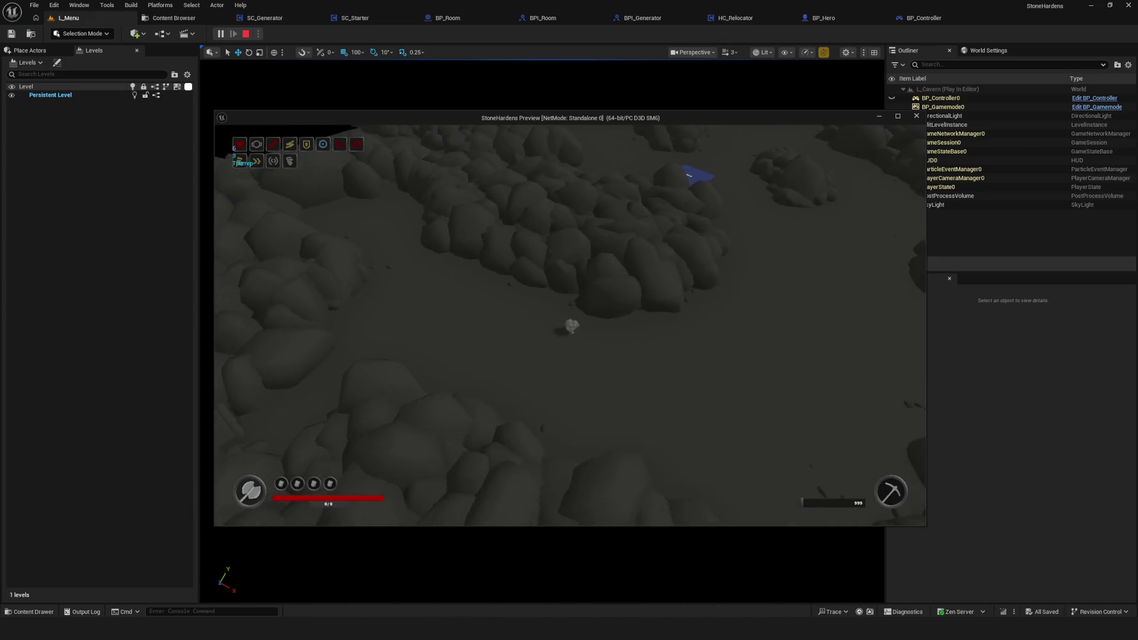
key("w")
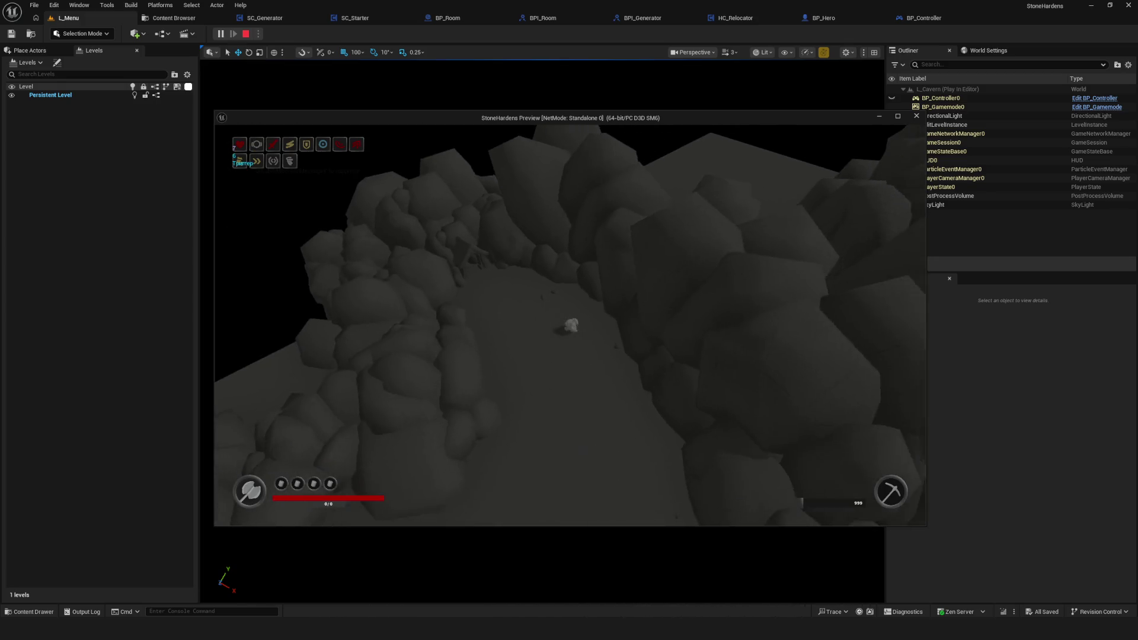
key("w")
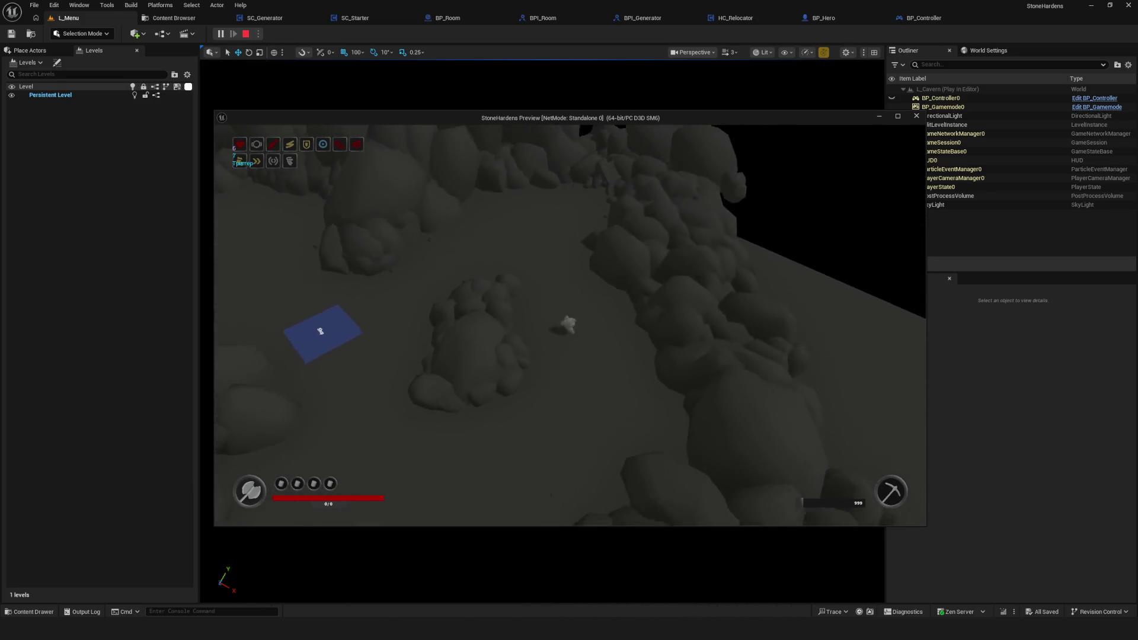
- Walk along the cavern boundary past the Text 00 label and the purple tile
key("d")
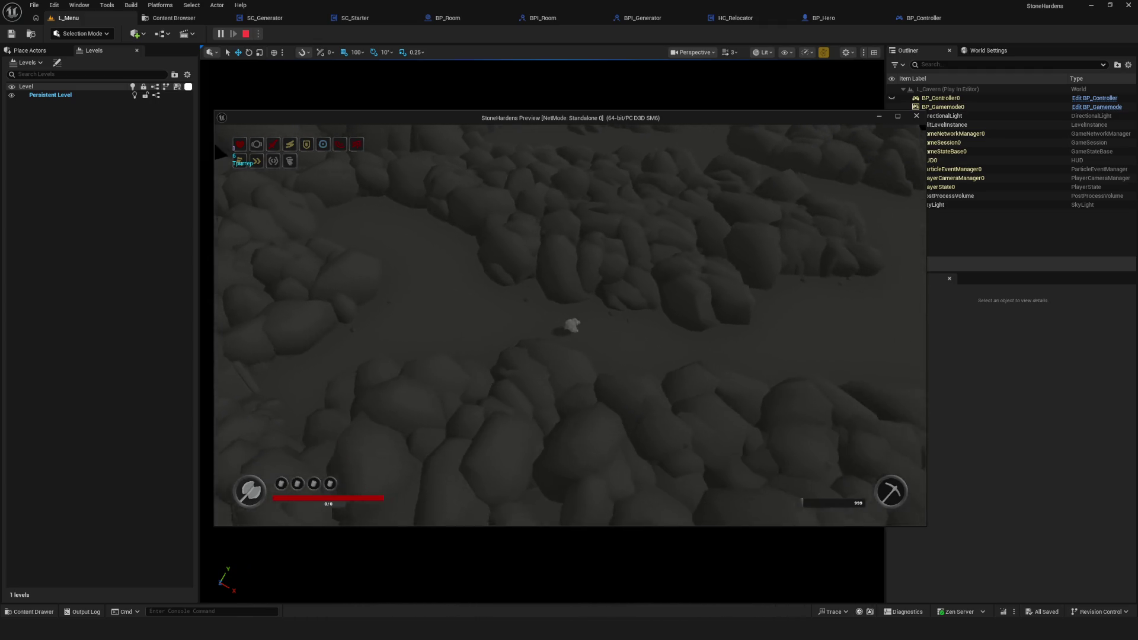
key("w")
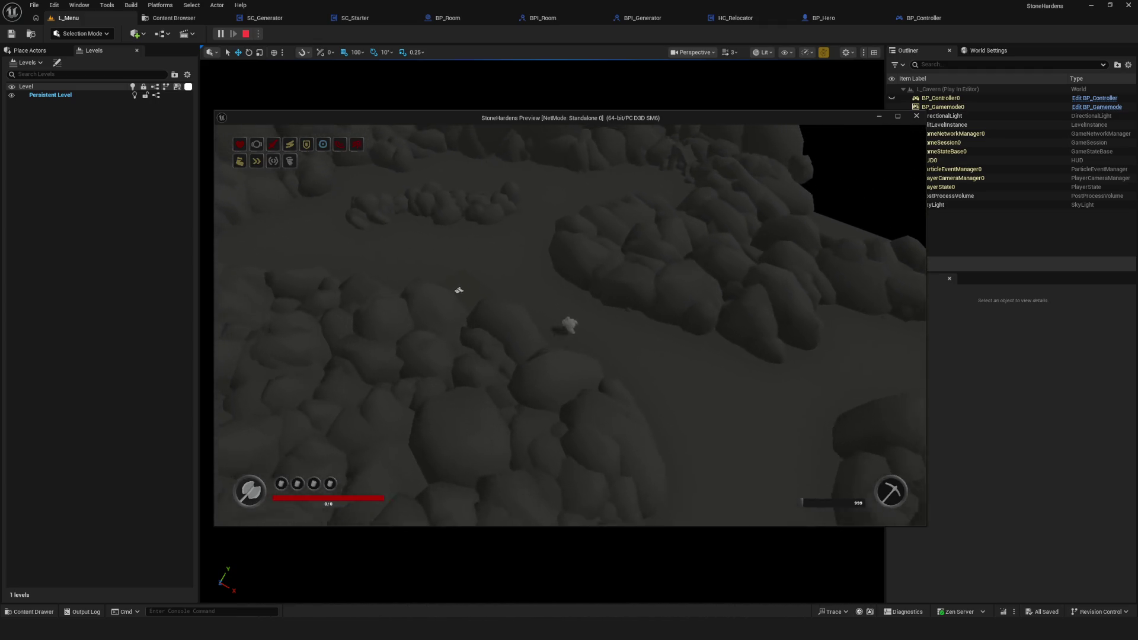
key("w")
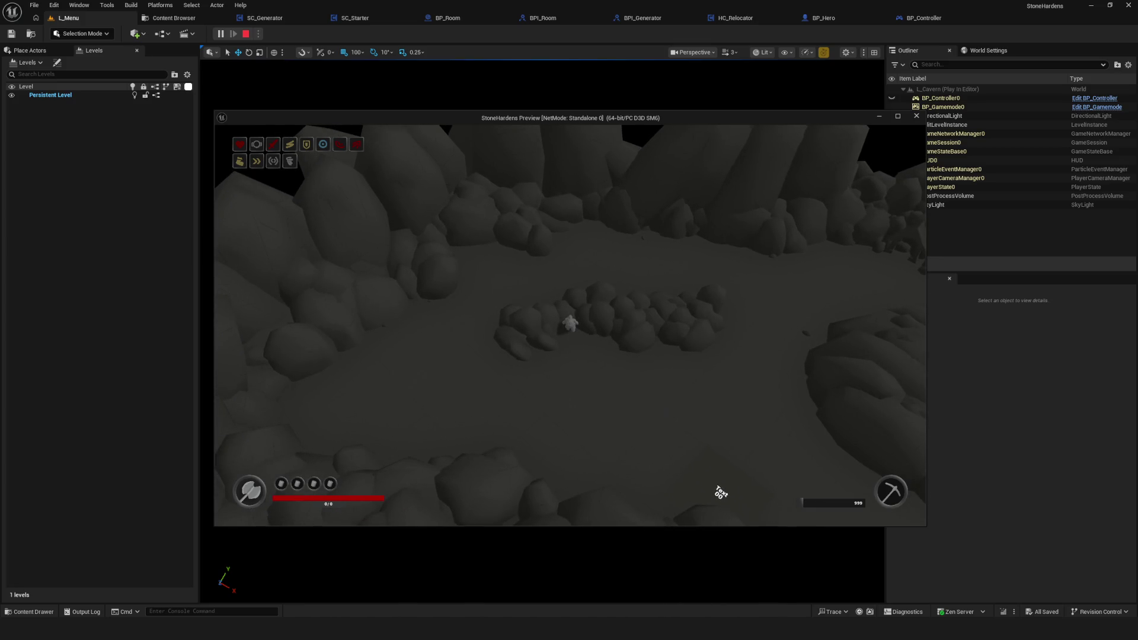
key("d")
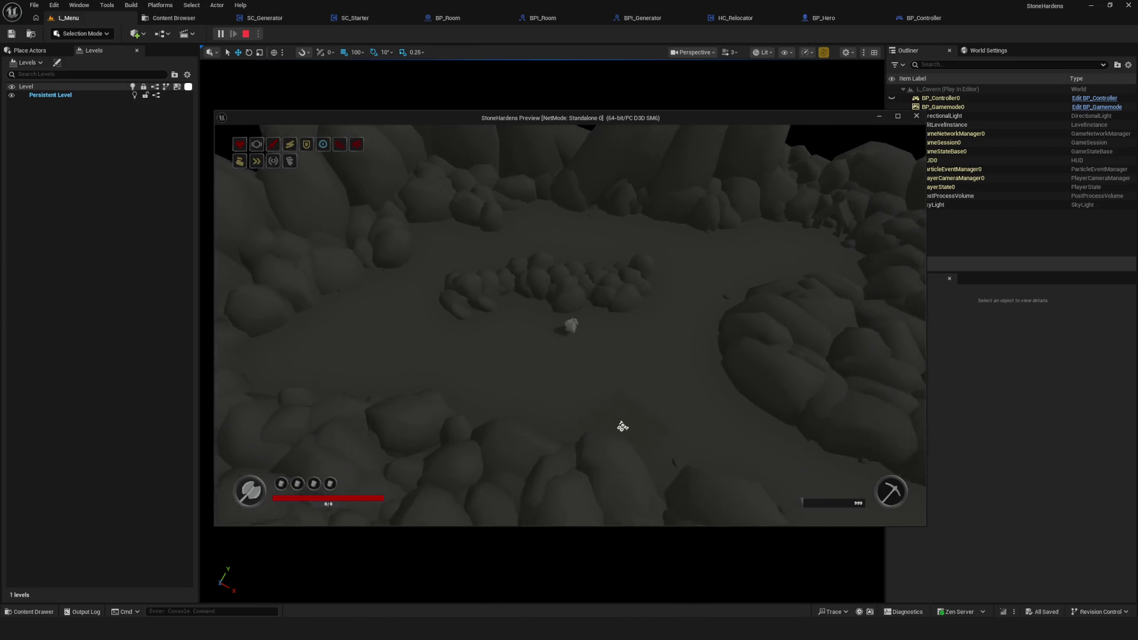
key("w")
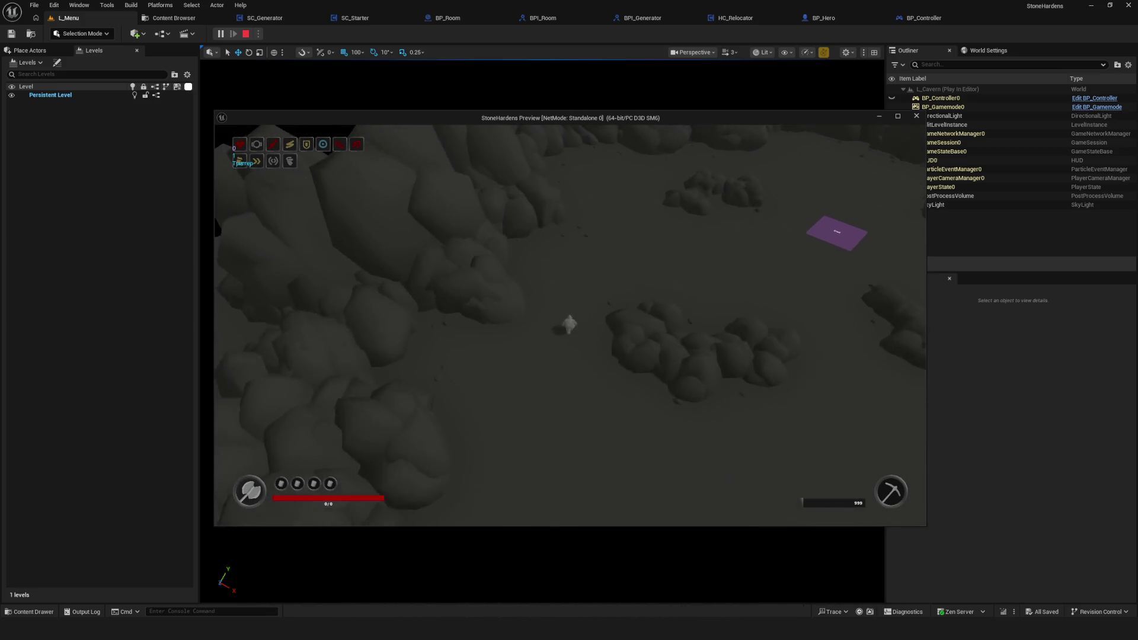
key("d")
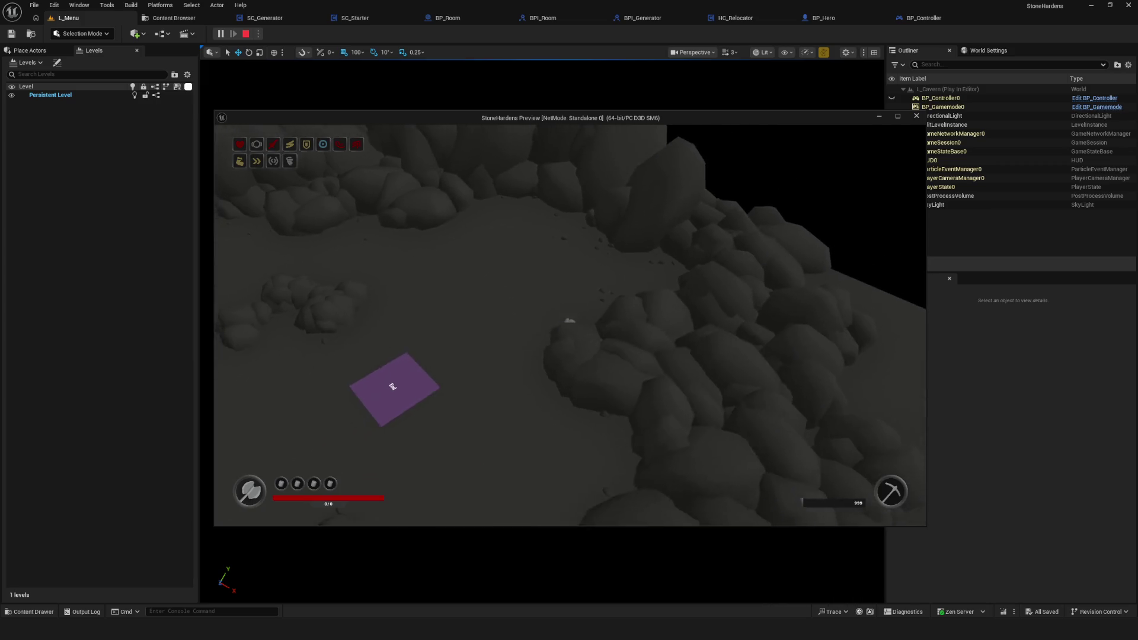
key("a")
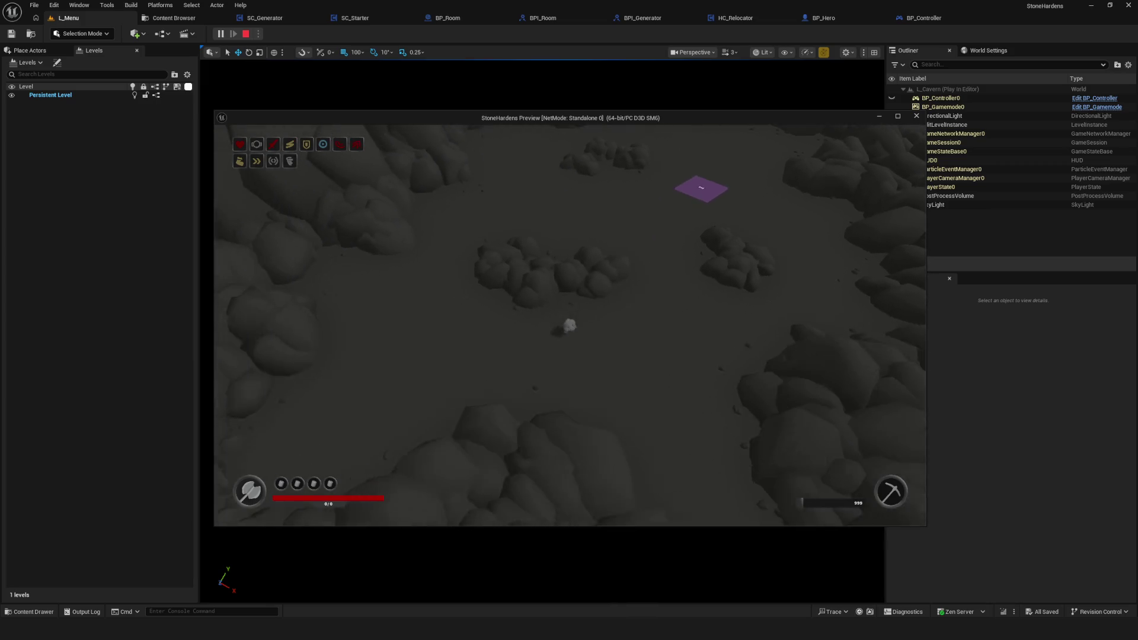
key("s")
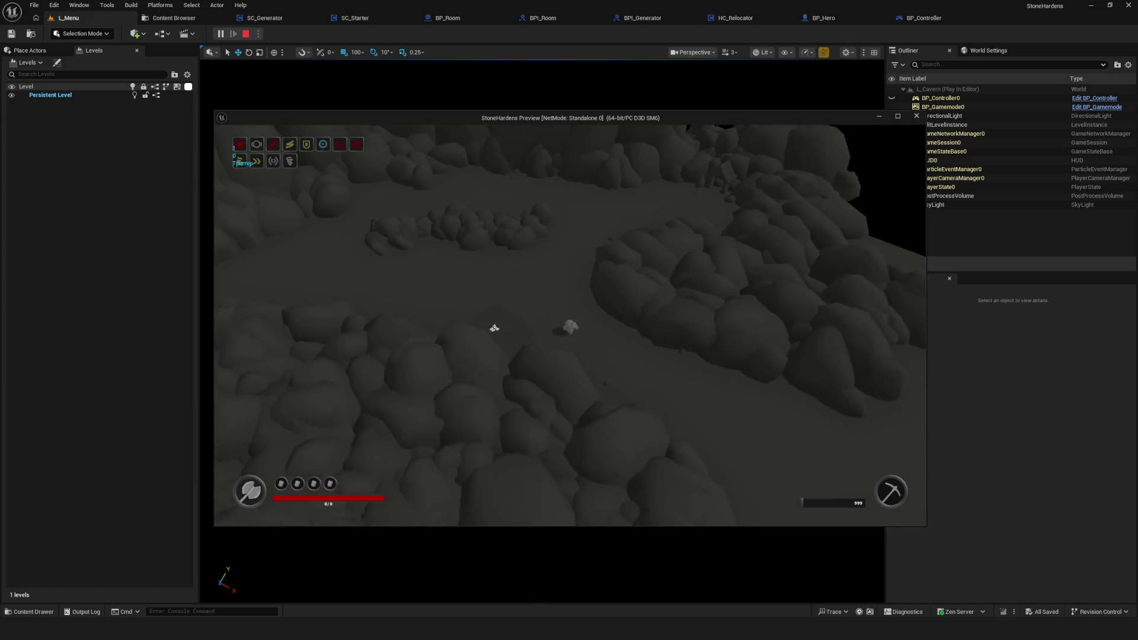
- Cross the rest of the cavern, then end the play session with Esc
key("s")
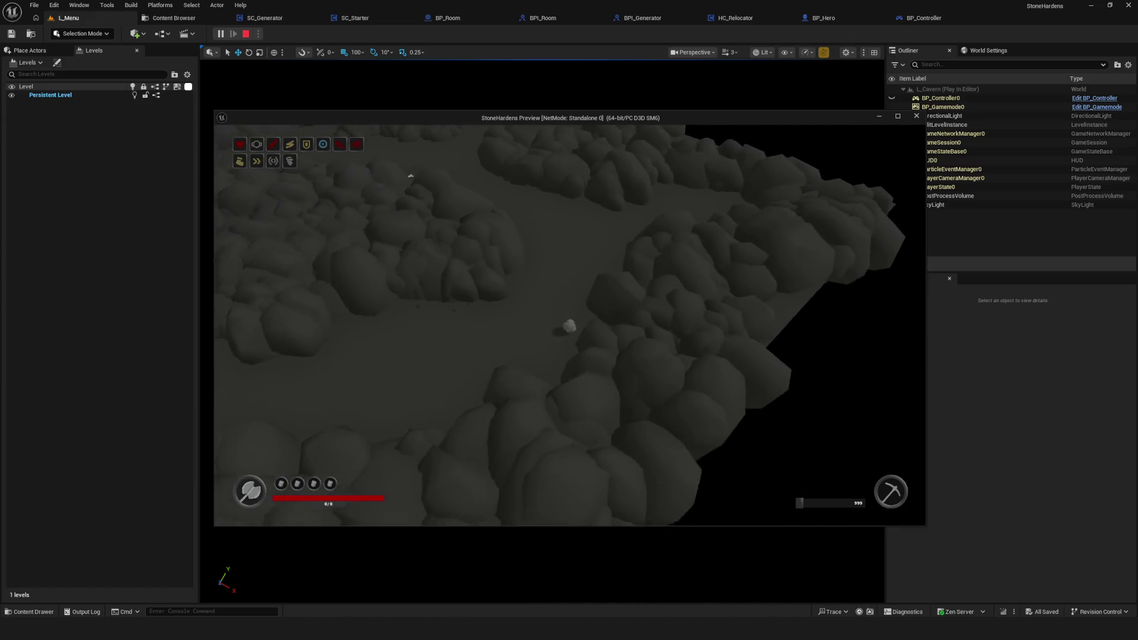
key("w")
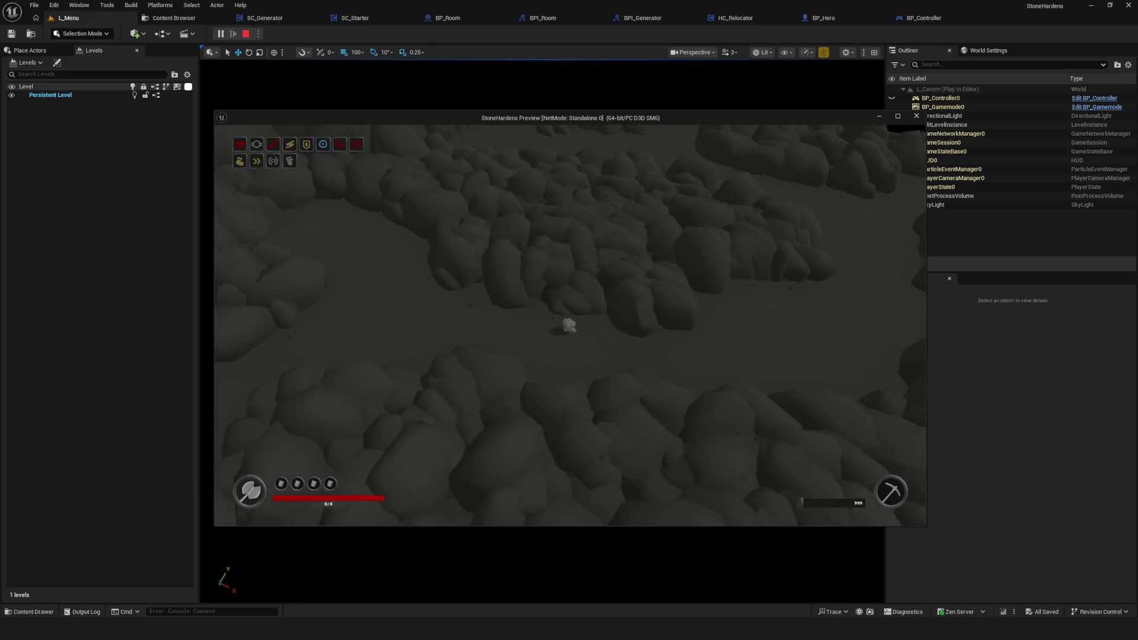
key("d")
key("s")
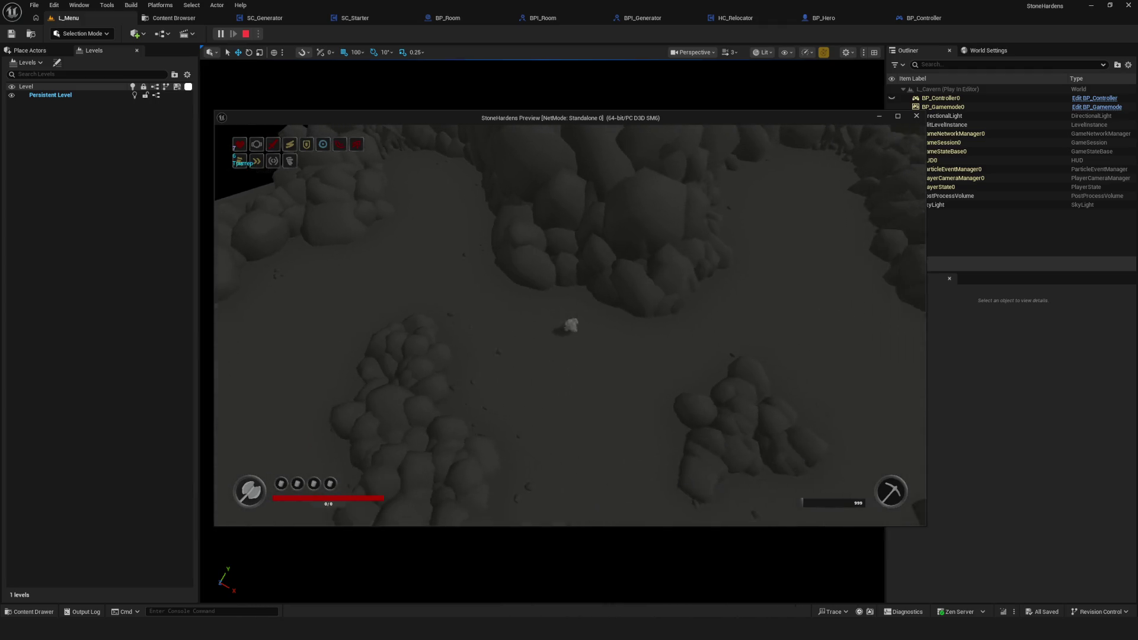
key("d")
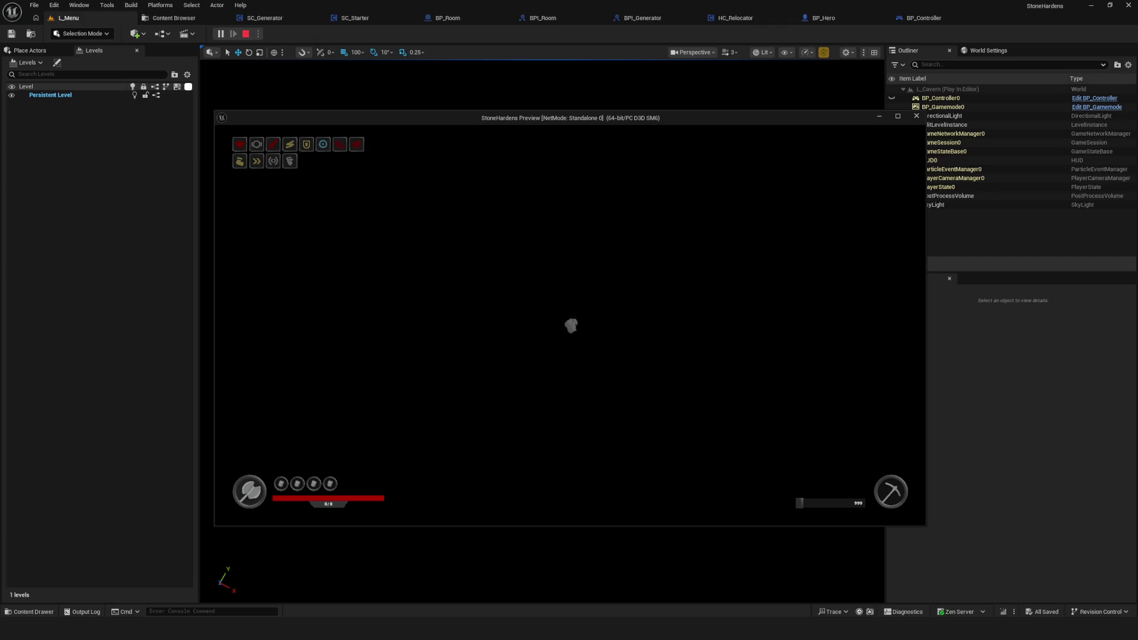
key("Escape")
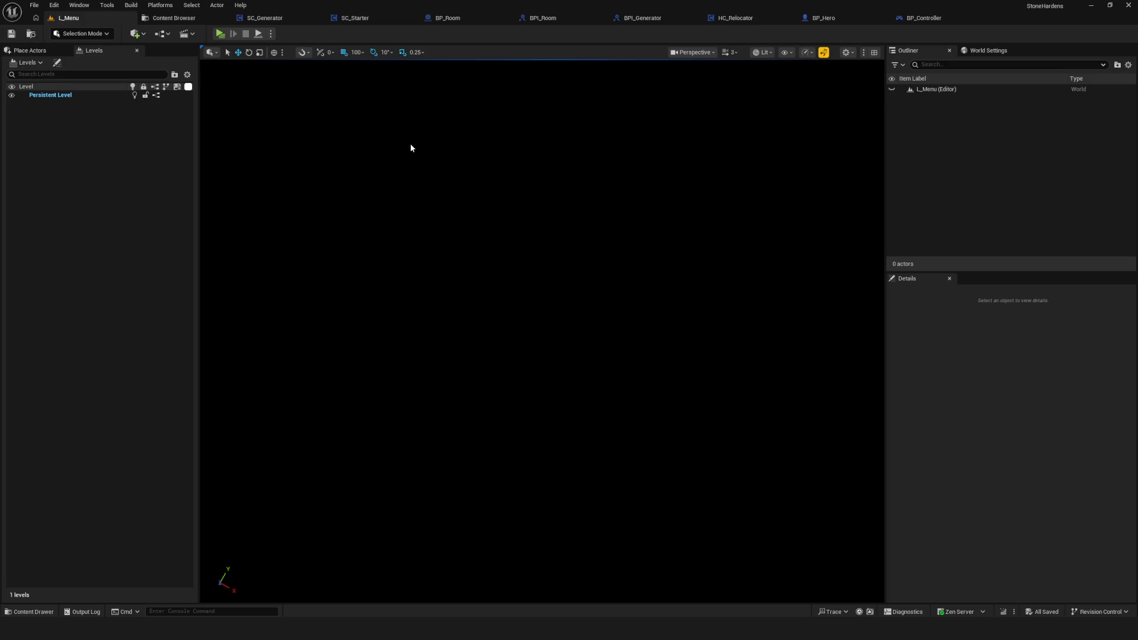
- In the Content Browser, expand Cavern and select Corner, then switch to ChatGPT
left_click(183, 21)
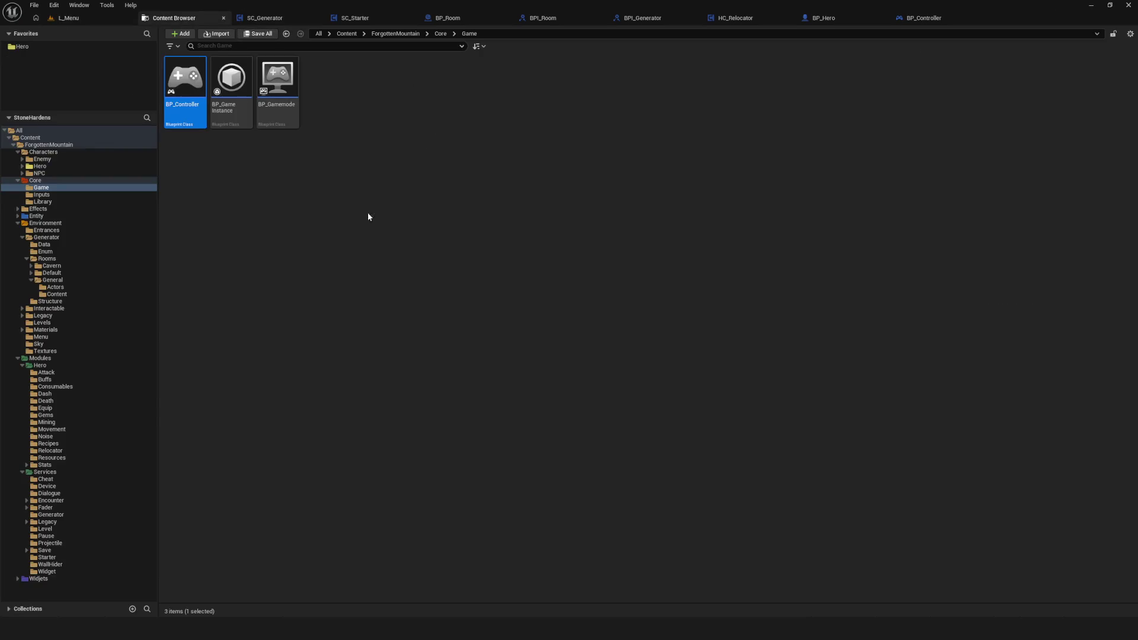
left_click(51, 265)
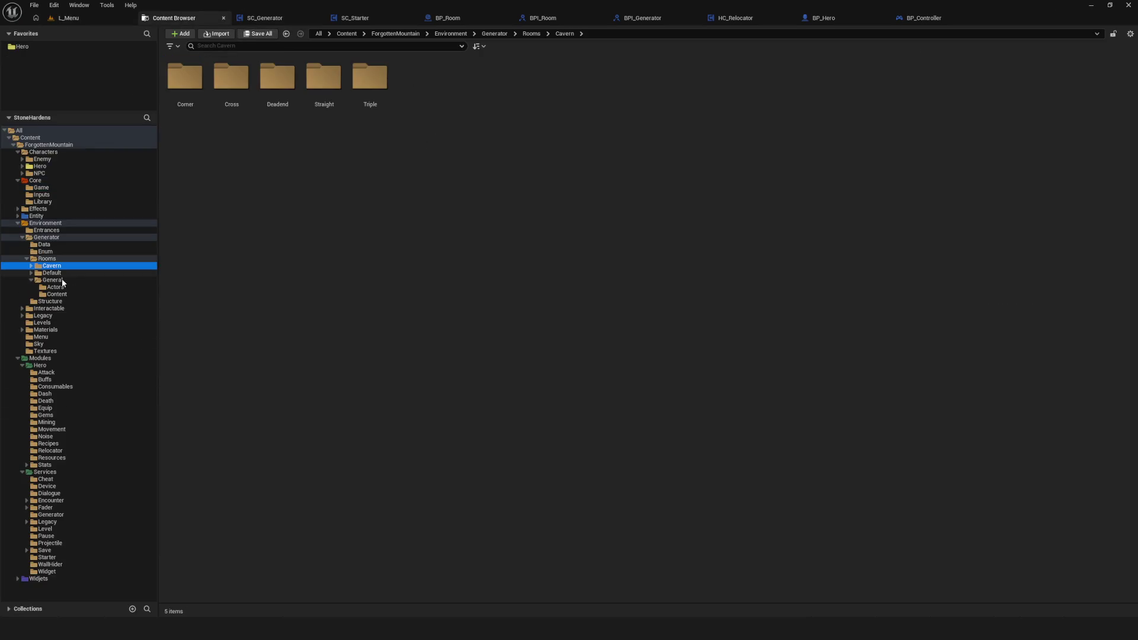
left_click(31, 266)
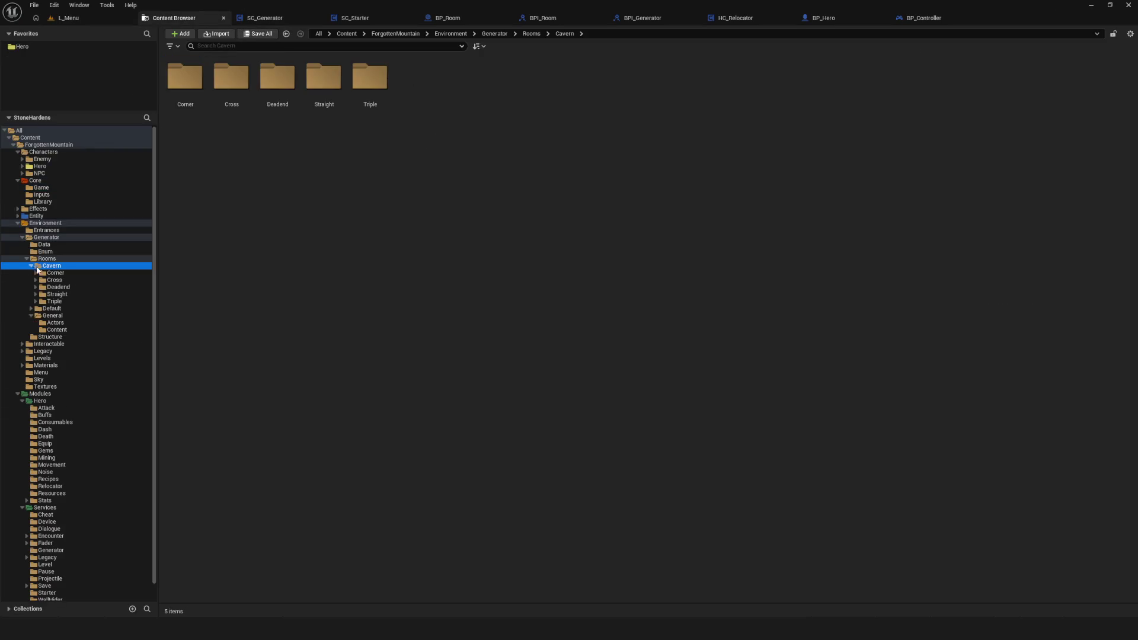
left_click(66, 272)
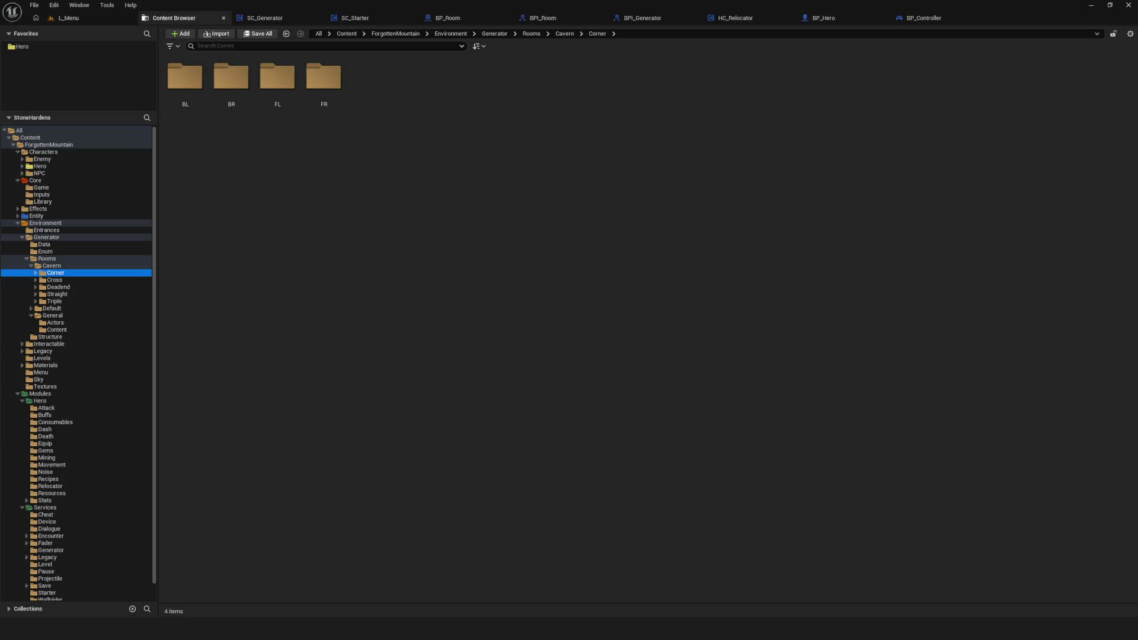
key("alt+Tab")
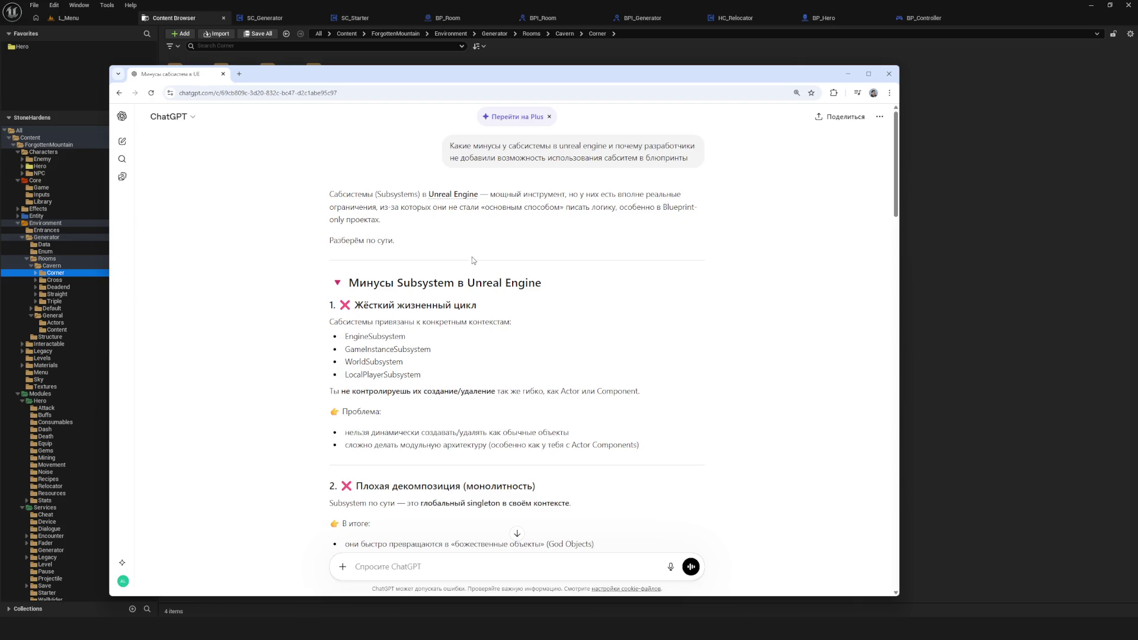
- Highlight the answer's opening paragraph about the real limitations of subsystems
left_click_drag(479, 195, 704, 207)
left_click(621, 202)
mouse_move(589, 195)
left_mouse_down()
mouse_move(646, 195)
mouse_move(408, 217)
mouse_move(699, 207)
left_mouse_up()
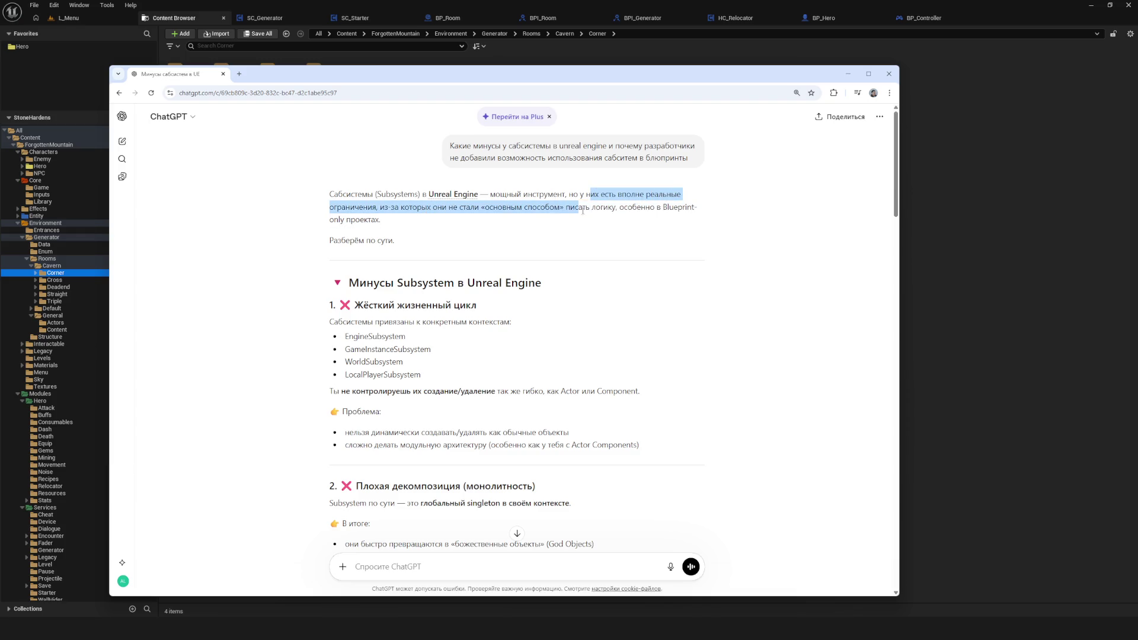
left_click_drag(541, 207, 710, 214)
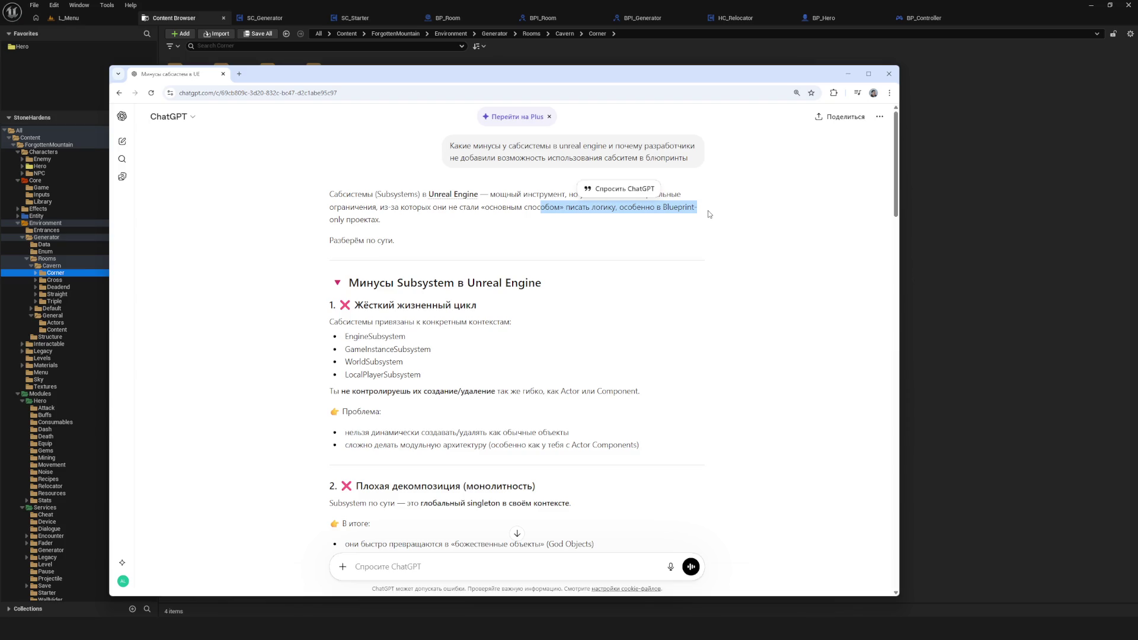
left_click(707, 215)
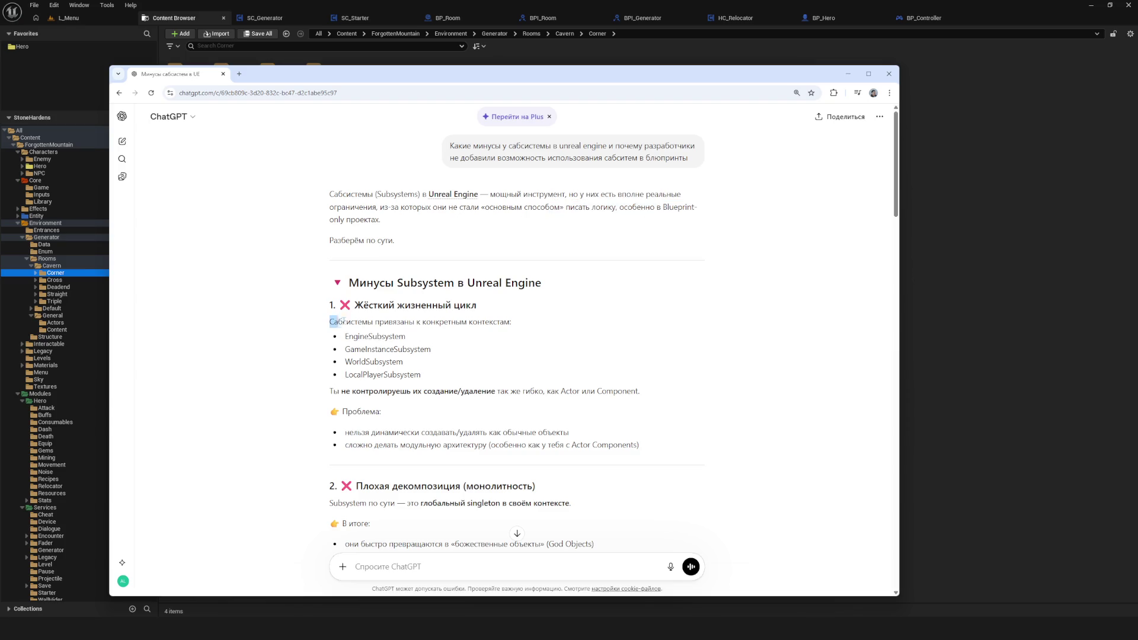
- Read section 1 on the rigid lifecycle: subsystem types, creation/deletion control and the two problem bullets
left_click_drag(329, 322, 543, 340)
scroll(543, 341, "down", 2)
mouse_move(346, 247)
left_mouse_down()
mouse_move(481, 285)
mouse_move(475, 322)
left_mouse_up()
left_click(425, 323)
left_click_drag(322, 303, 590, 305)
left_click(520, 311)
left_click(590, 310)
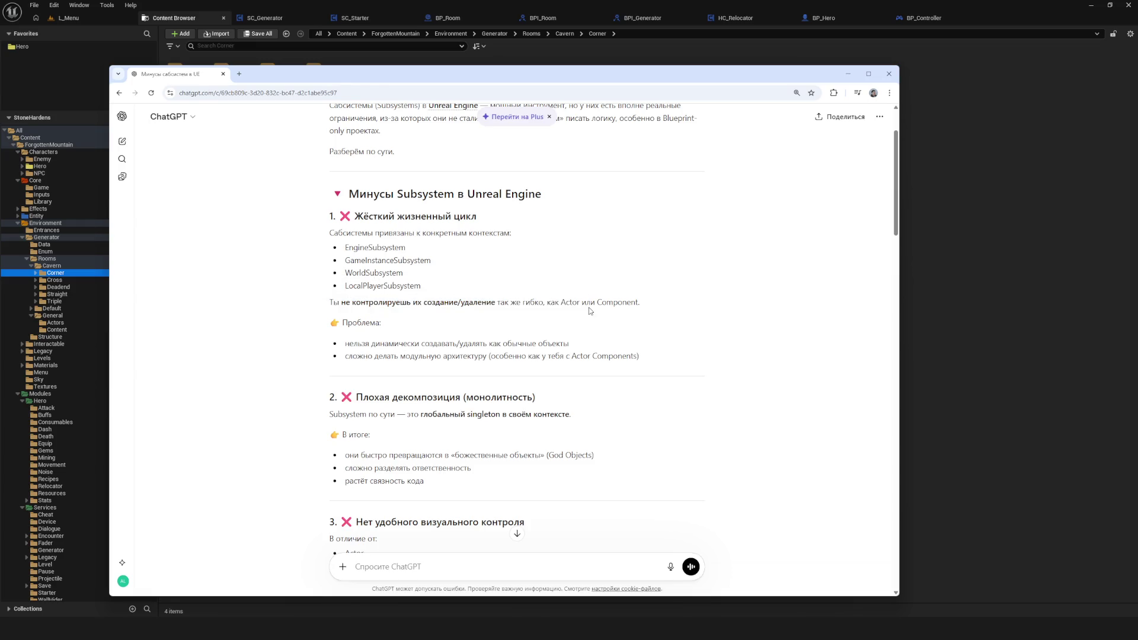
mouse_move(361, 343)
left_mouse_down()
mouse_move(569, 343)
mouse_move(514, 354)
mouse_move(385, 343)
mouse_move(680, 365)
left_mouse_up()
left_click(385, 345)
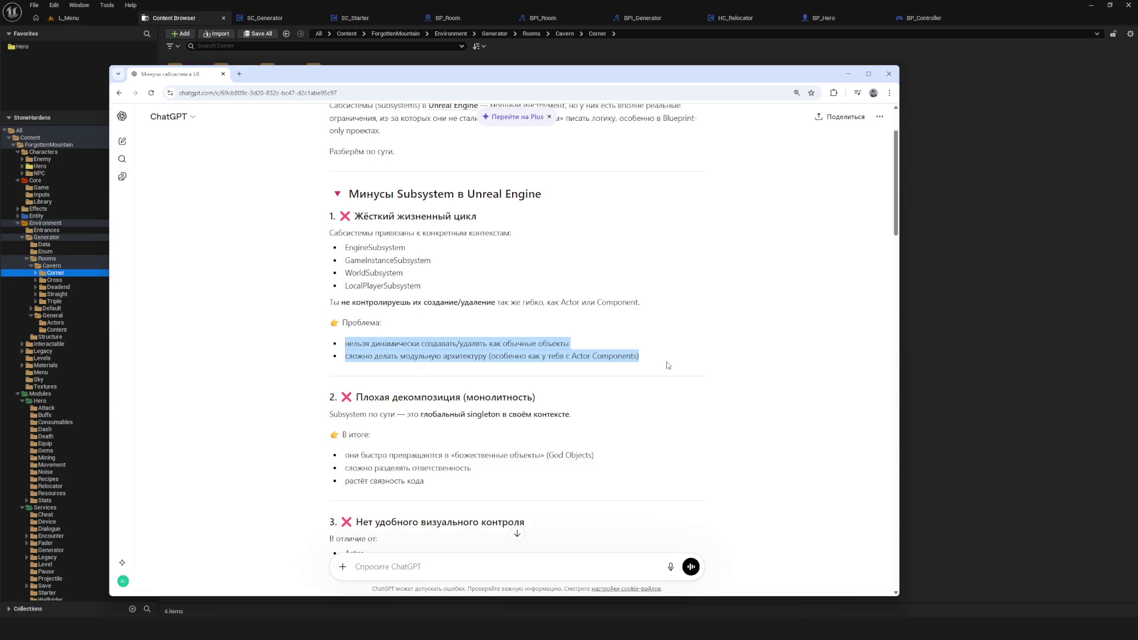
left_click(649, 362)
left_click_drag(594, 356, 652, 359)
left_click(681, 360)
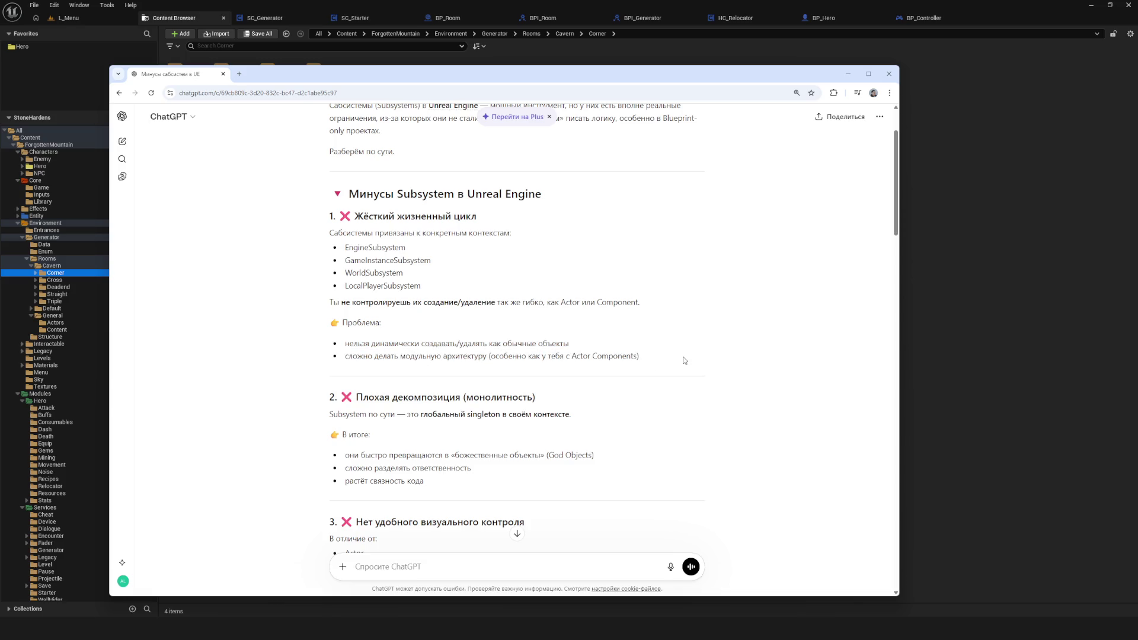
- Read section 2 on bad decomposition, highlighting the global singleton and God Objects lines
scroll(652, 355, "down", 2)
left_click_drag(355, 307, 628, 319)
left_click(628, 319)
left_click_drag(356, 308, 462, 308)
left_click(463, 309)
left_click_drag(360, 325, 588, 332)
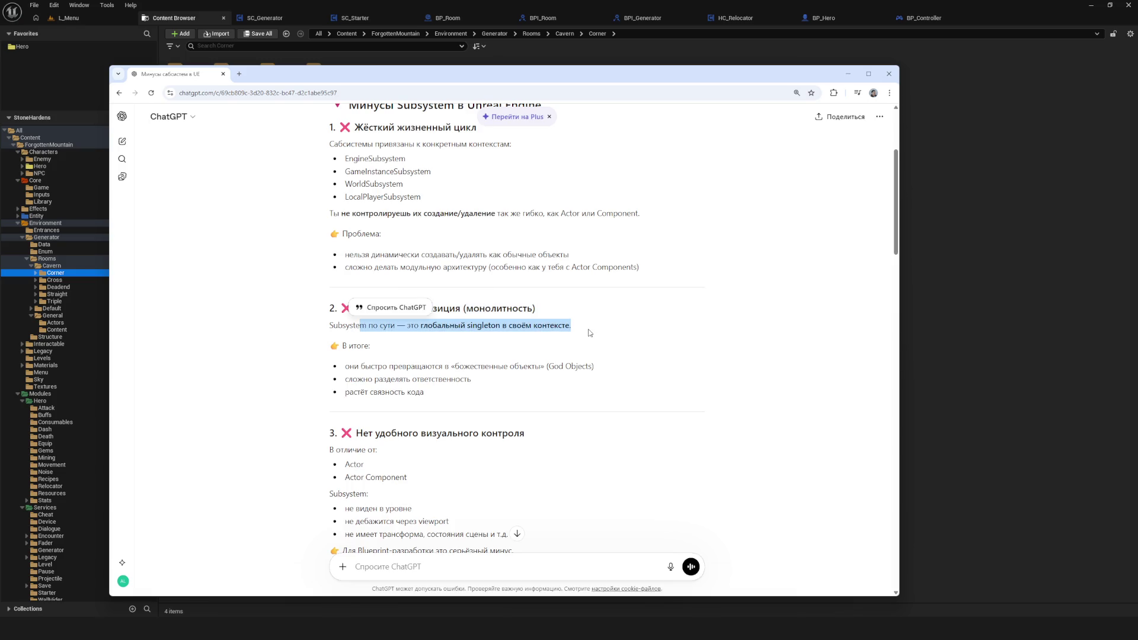
left_click(590, 333)
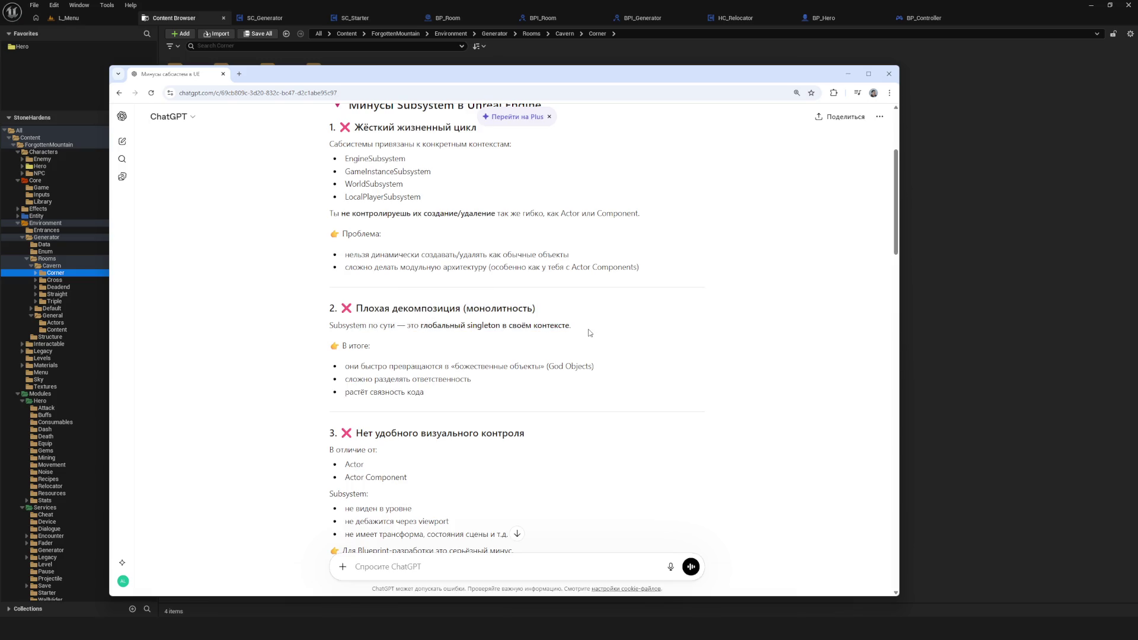
mouse_move(345, 366)
left_mouse_down()
mouse_move(673, 368)
mouse_move(606, 366)
left_mouse_up()
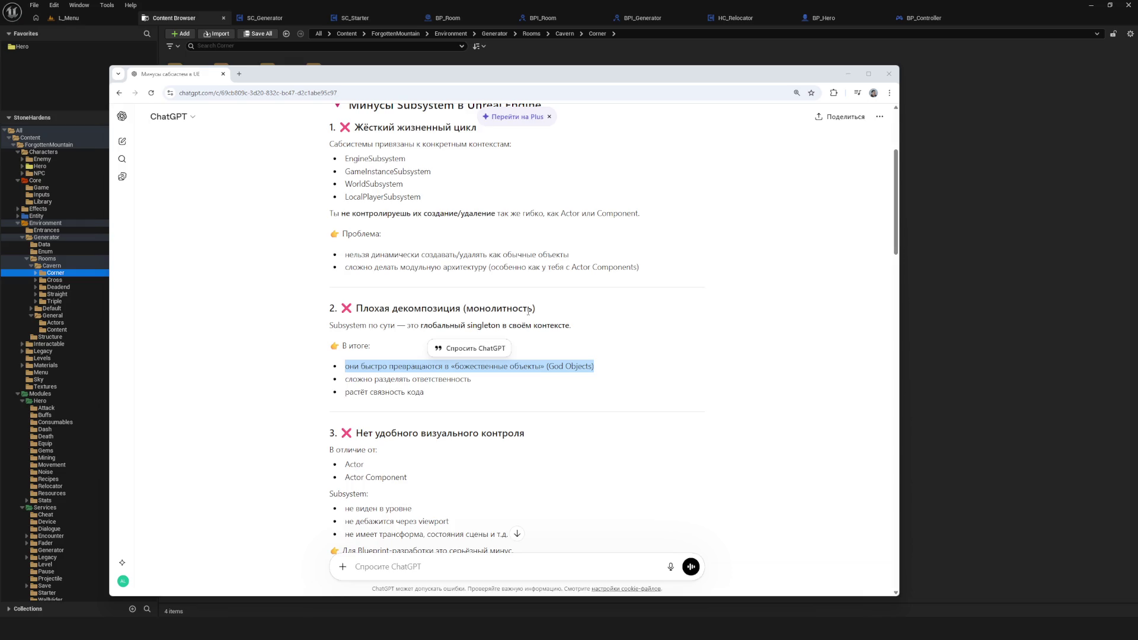
mouse_move(349, 306)
left_mouse_down()
mouse_move(510, 534)
mouse_move(534, 390)
left_mouse_up()
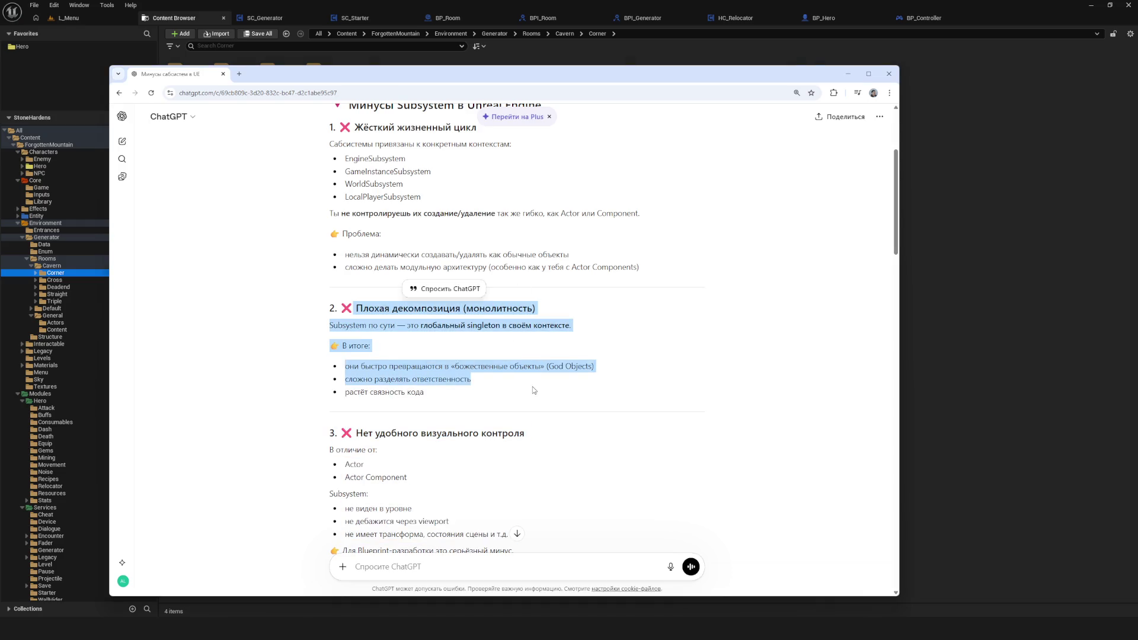
left_click(534, 390)
mouse_move(444, 308)
left_mouse_down()
mouse_move(525, 434)
mouse_move(425, 392)
left_mouse_up()
left_click(522, 397)
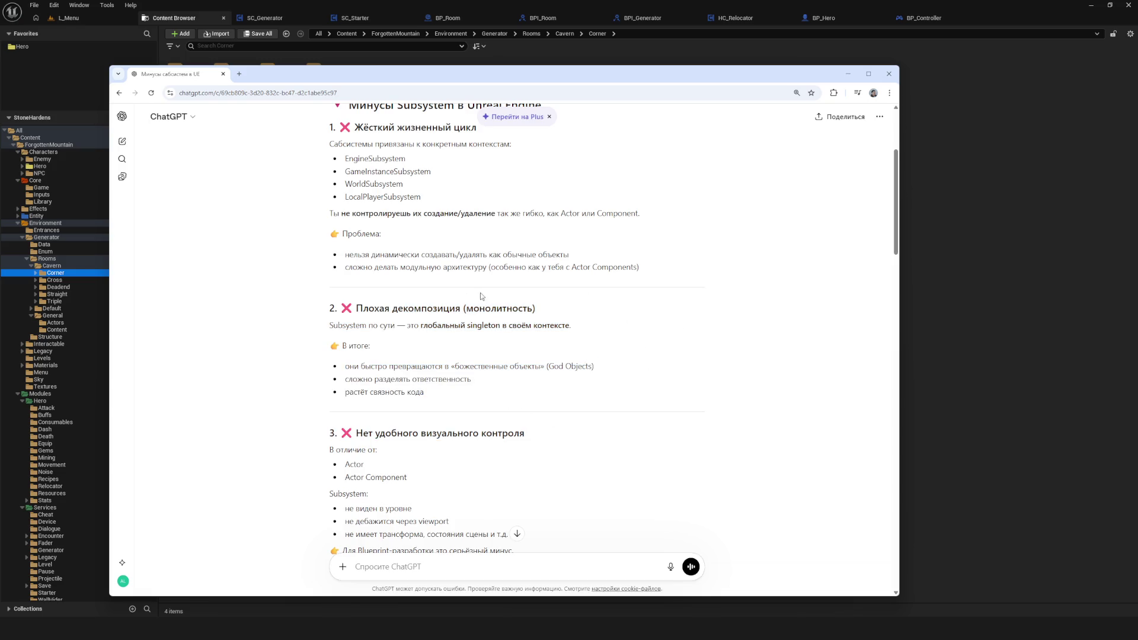
mouse_move(701, 177)
left_mouse_down()
mouse_move(691, 305)
mouse_move(732, 218)
left_mouse_up()
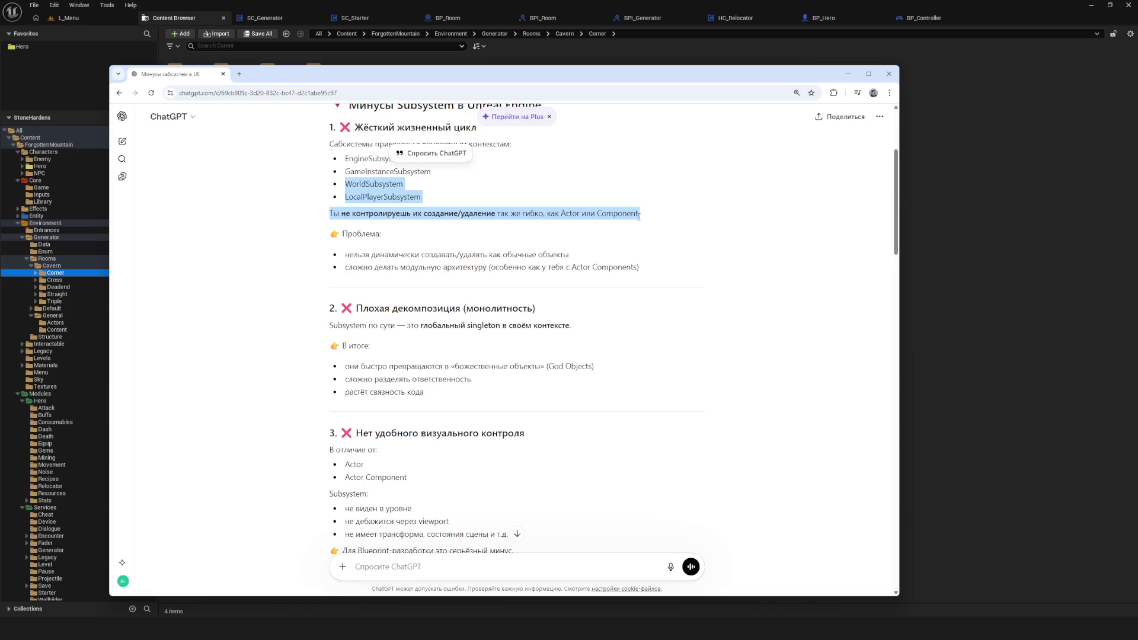
left_click_drag(343, 363, 560, 399)
scroll(560, 399, "down", 4)
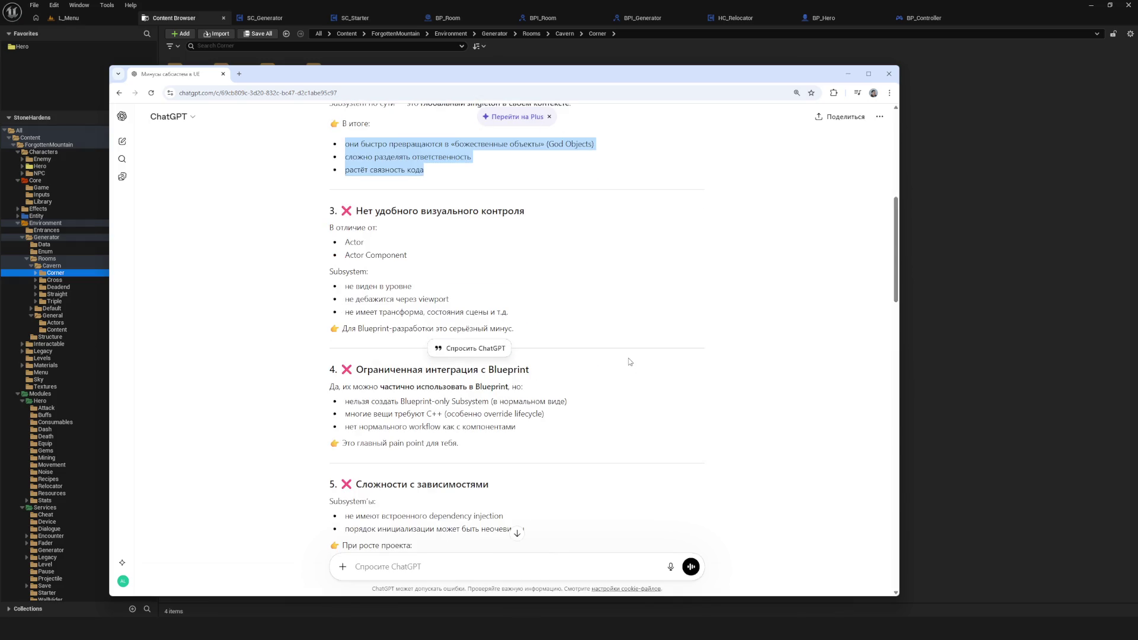
left_click(538, 315)
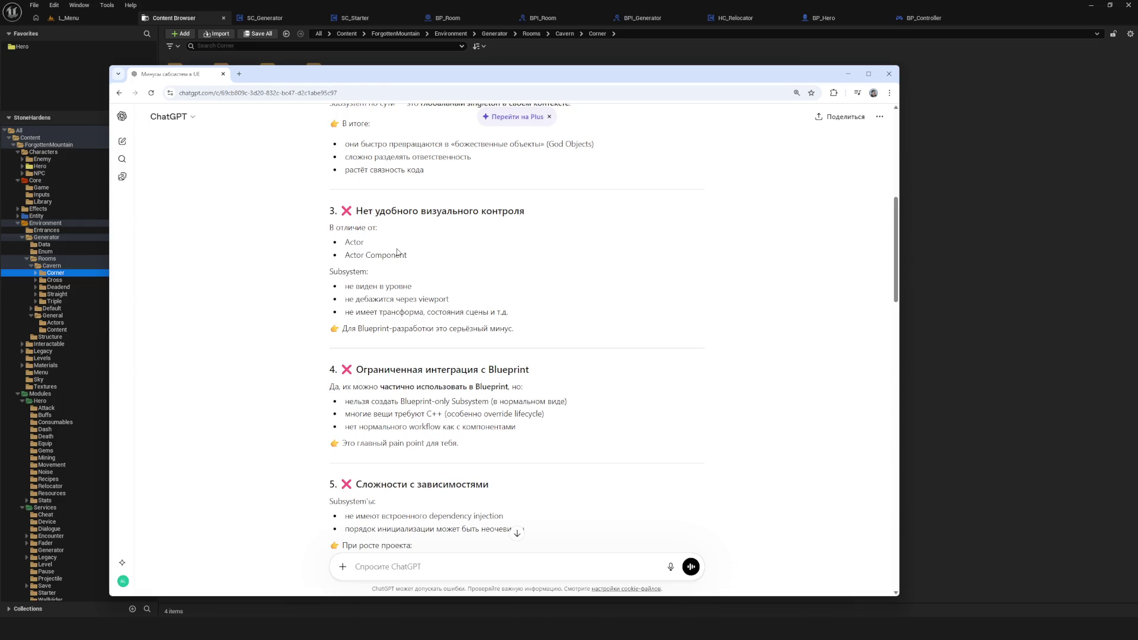
left_click_drag(355, 299, 432, 299)
left_click(505, 306)
scroll(506, 306, "down", 2)
left_click_drag(434, 253, 445, 268)
scroll(444, 268, "down", 2)
left_click(468, 310)
mouse_move(314, 272)
left_mouse_down()
mouse_move(463, 296)
mouse_move(388, 295)
mouse_move(526, 309)
mouse_move(344, 294)
left_mouse_up()
left_click(471, 290)
left_click(389, 294)
left_click(527, 311)
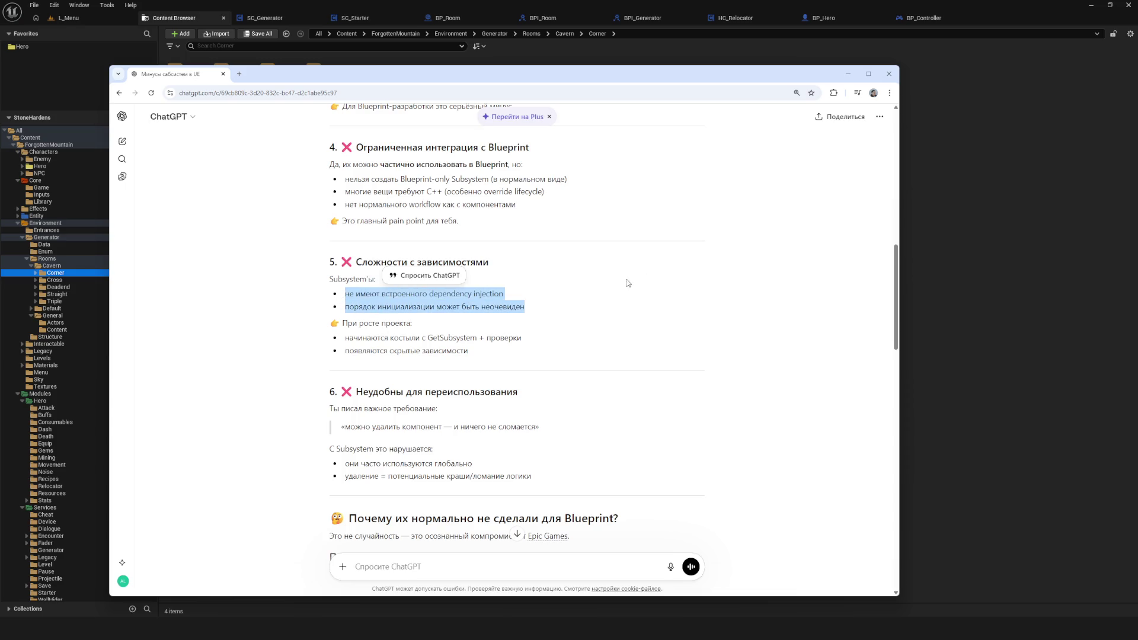
scroll(595, 280, "down", 2)
left_click(592, 279)
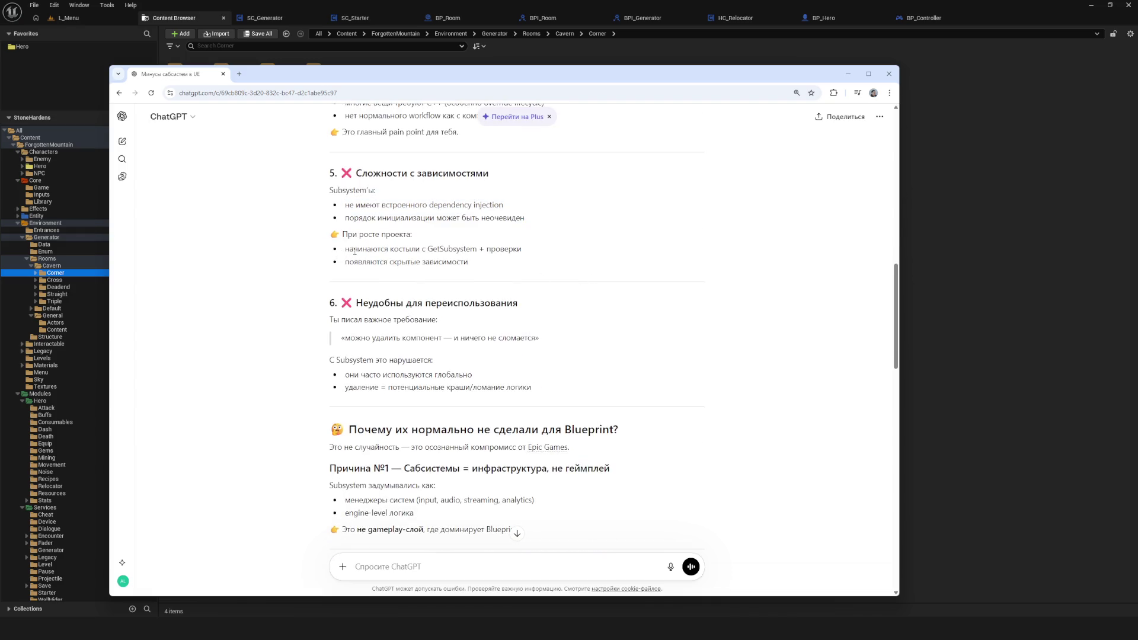
left_click_drag(523, 249, 443, 249)
left_click(481, 265)
scroll(482, 265, "down", 2)
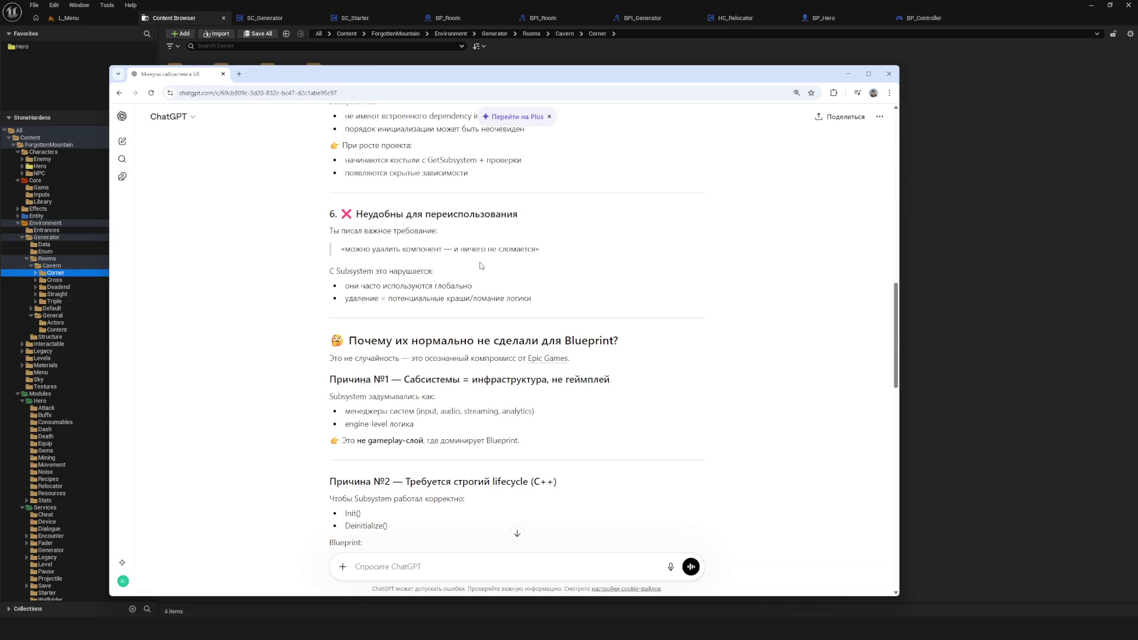
left_click_drag(385, 231, 496, 262)
left_click(496, 262)
mouse_move(341, 250)
left_mouse_down()
mouse_move(539, 261)
mouse_move(349, 252)
mouse_move(510, 261)
left_mouse_up()
left_click(571, 263)
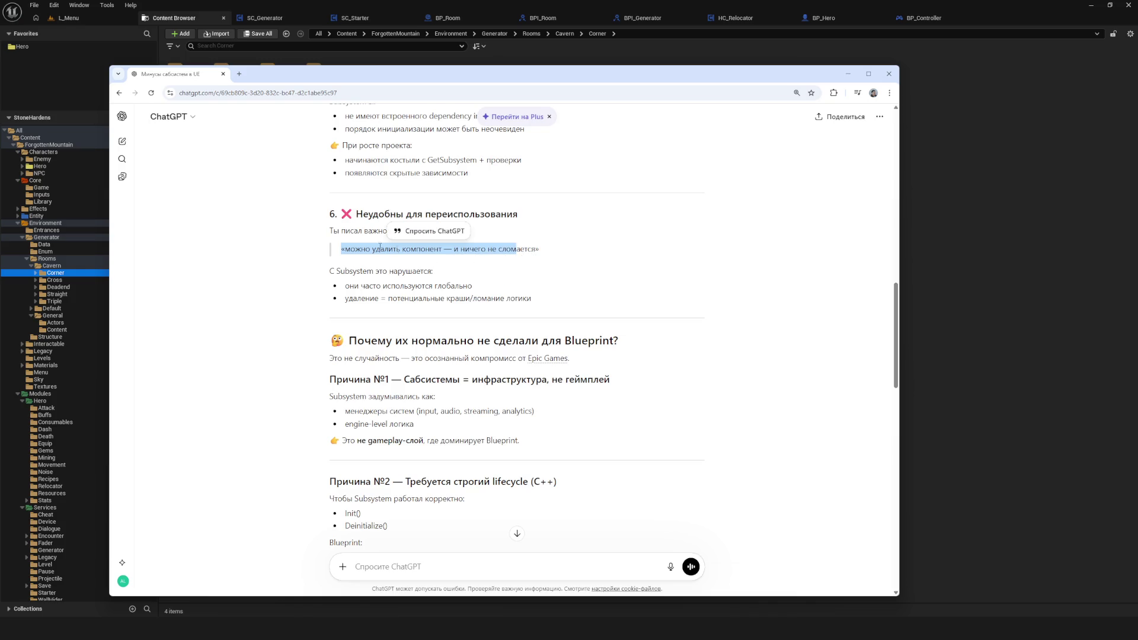
left_click(604, 252)
scroll(603, 252, "down", 1)
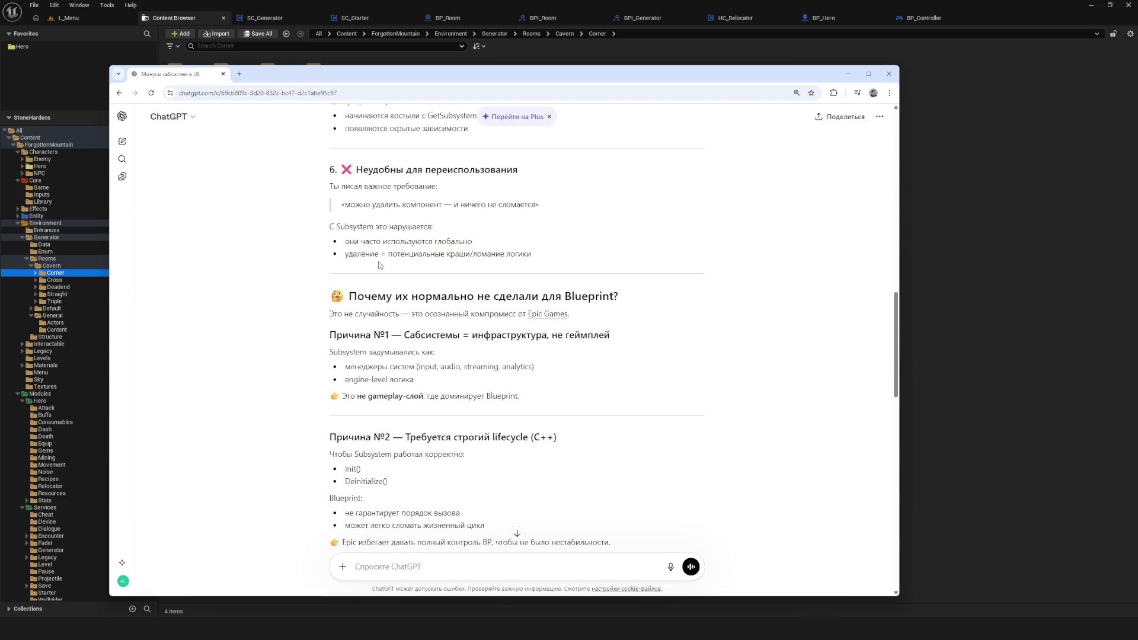
left_click_drag(379, 255, 546, 260)
left_click(579, 264)
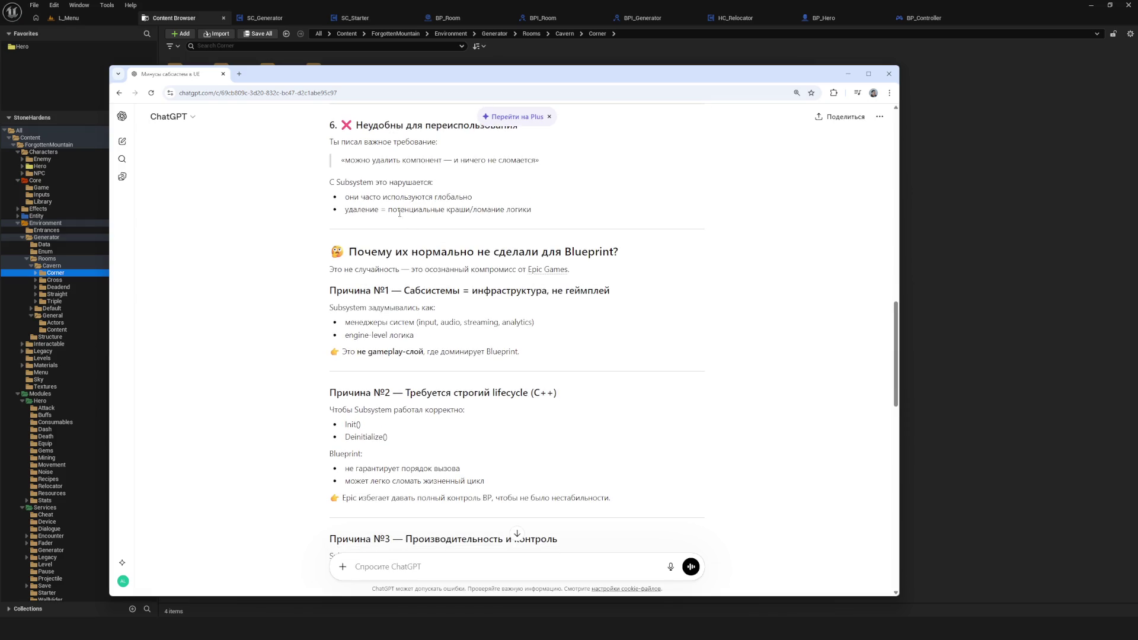
left_click_drag(473, 211, 263, 206)
left_click(263, 206)
left_click_drag(373, 252, 619, 254)
left_click(636, 260)
left_click_drag(473, 291, 598, 291)
left_click(597, 290)
mouse_move(388, 321)
left_mouse_down()
mouse_move(562, 327)
mouse_move(415, 335)
mouse_move(440, 333)
left_mouse_up()
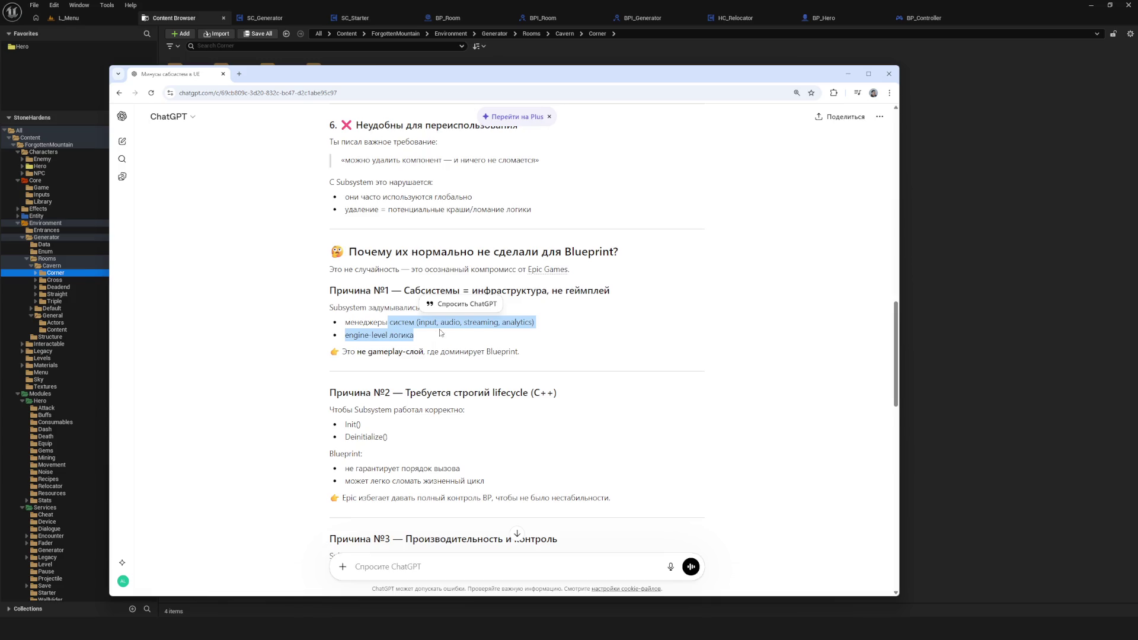
left_click_drag(369, 352, 520, 352)
scroll(539, 346, "down", 2)
left_click(550, 339)
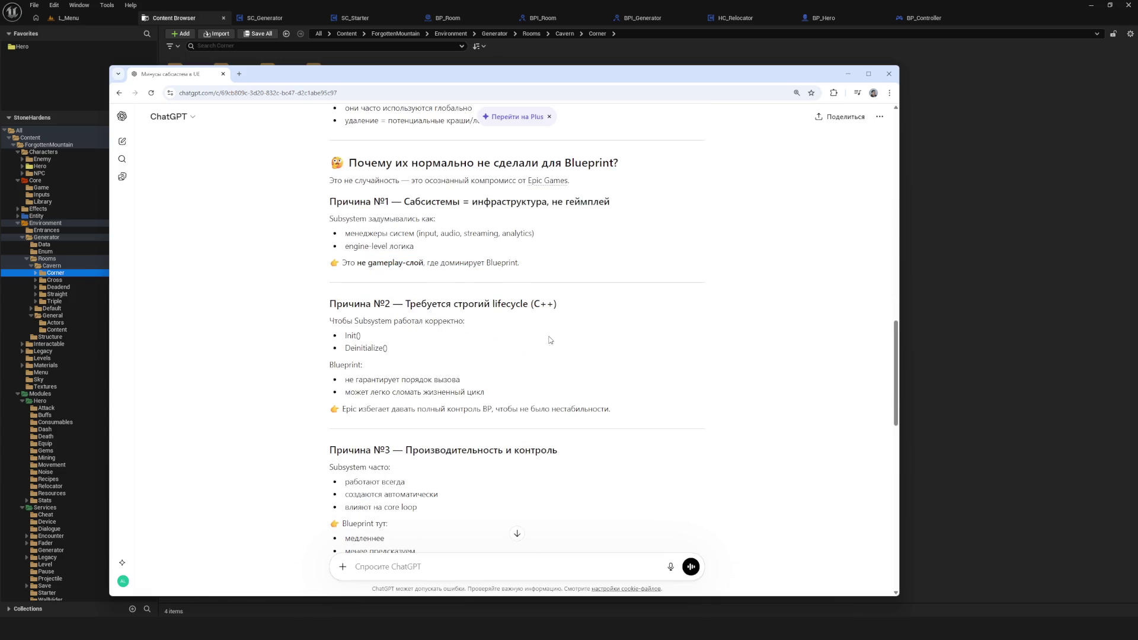
left_click_drag(448, 303, 561, 342)
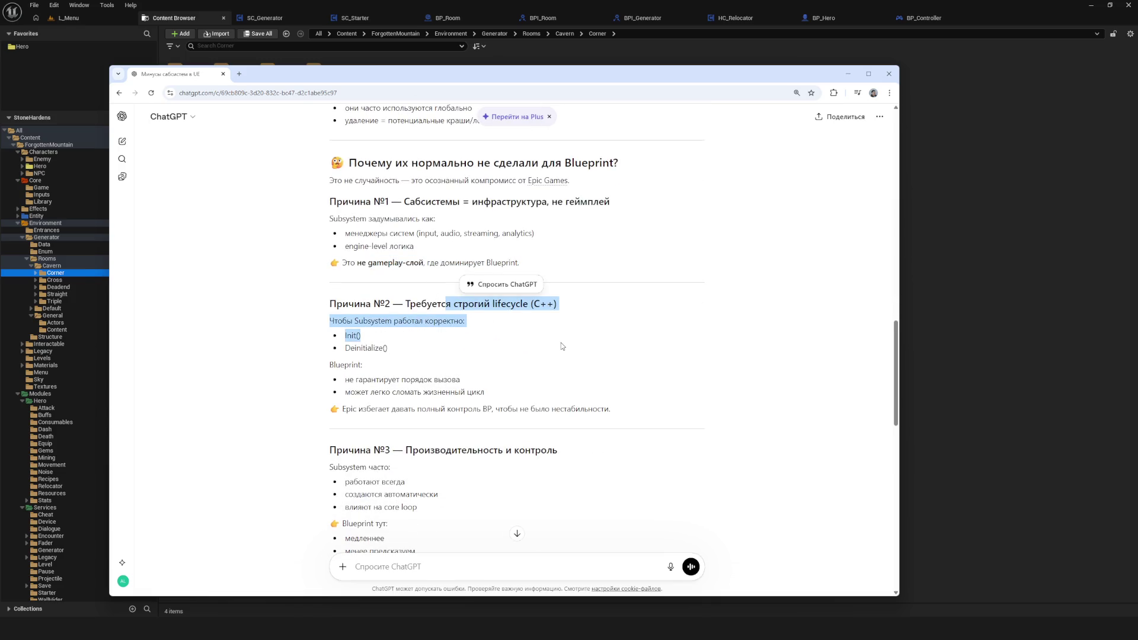
scroll(537, 366, "down", 3)
left_click(437, 305)
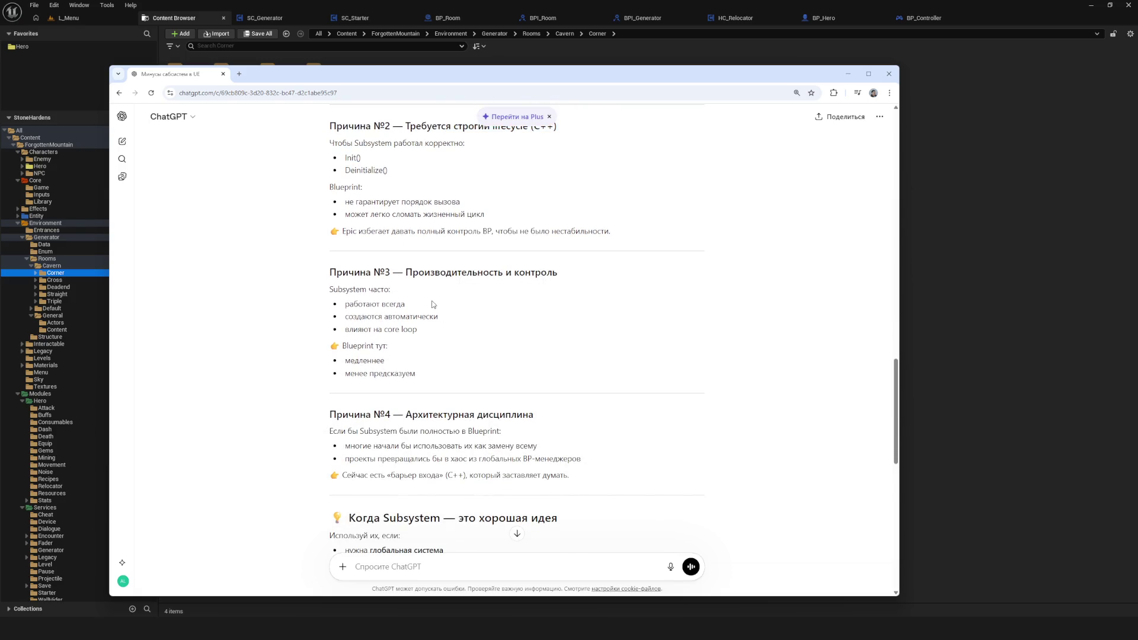
mouse_move(353, 303)
left_mouse_down()
mouse_move(379, 371)
mouse_move(384, 329)
mouse_move(350, 317)
mouse_move(446, 333)
left_mouse_up()
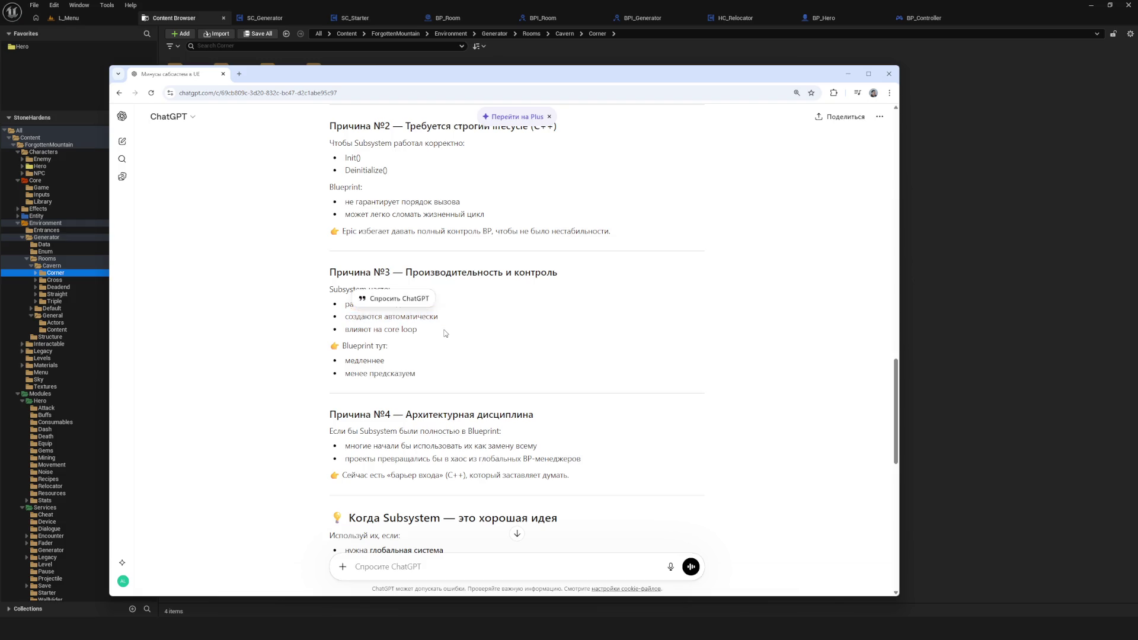
left_click_drag(358, 329, 469, 342)
left_click(468, 342)
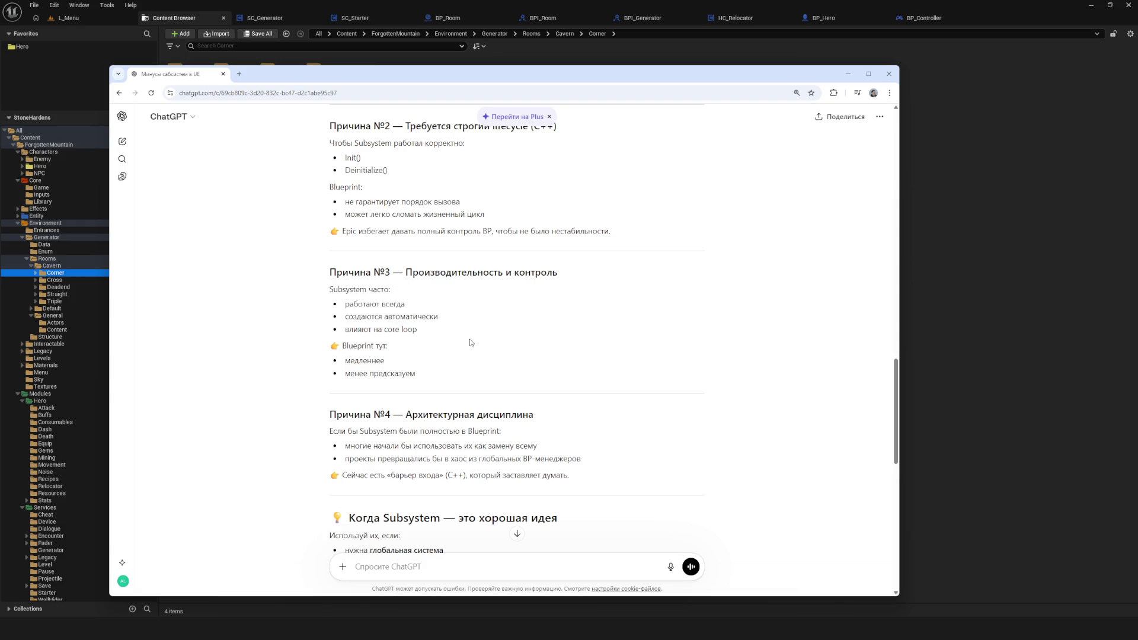
left_click_drag(329, 364, 460, 365)
left_click(460, 365)
scroll(460, 368, "up", 2)
scroll(451, 330, "down", 4)
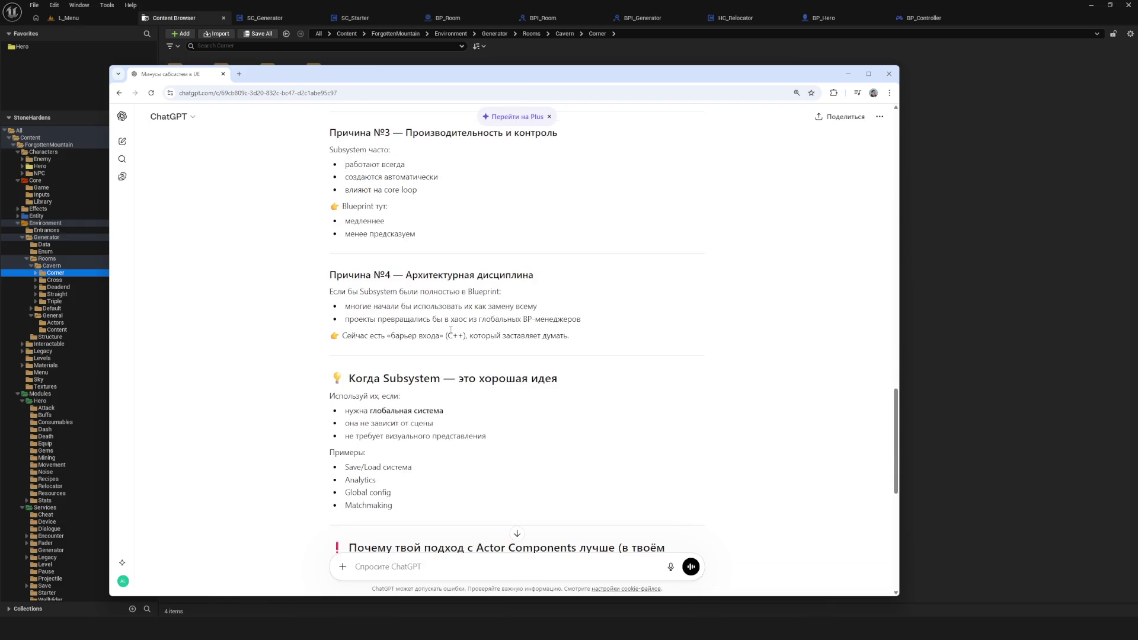
left_click_drag(364, 292, 448, 292)
left_click(461, 301)
mouse_move(349, 306)
left_mouse_down()
mouse_move(574, 310)
mouse_move(344, 307)
left_mouse_up()
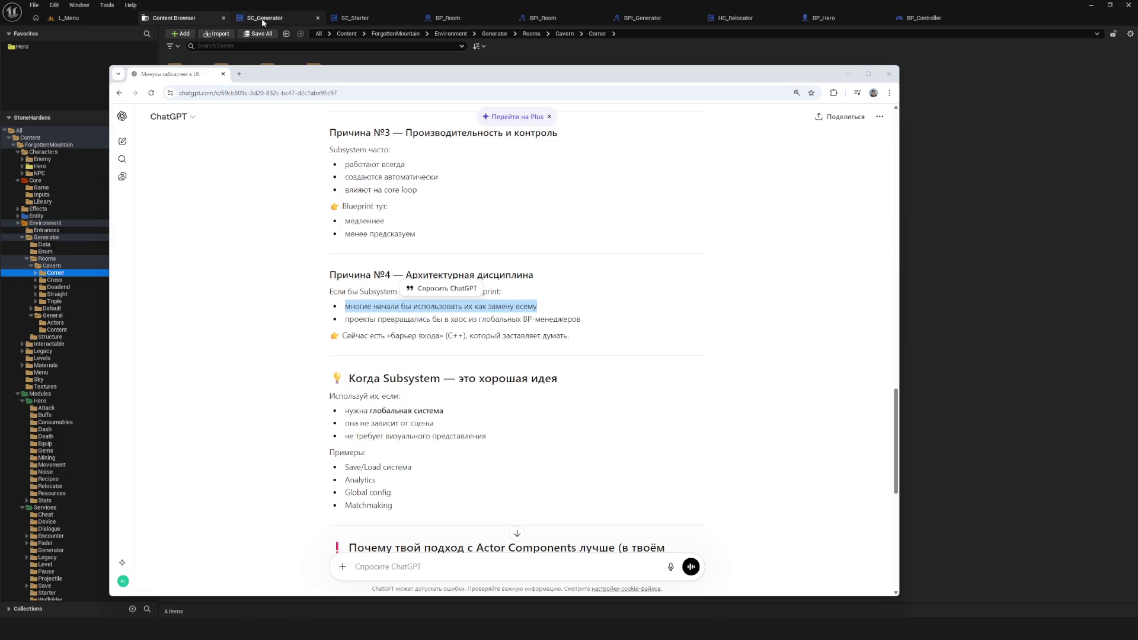
- In Unreal, browse the content tree to Content/ForgottenMountain/Core/Game
left_click(169, 24)
left_click(35, 180)
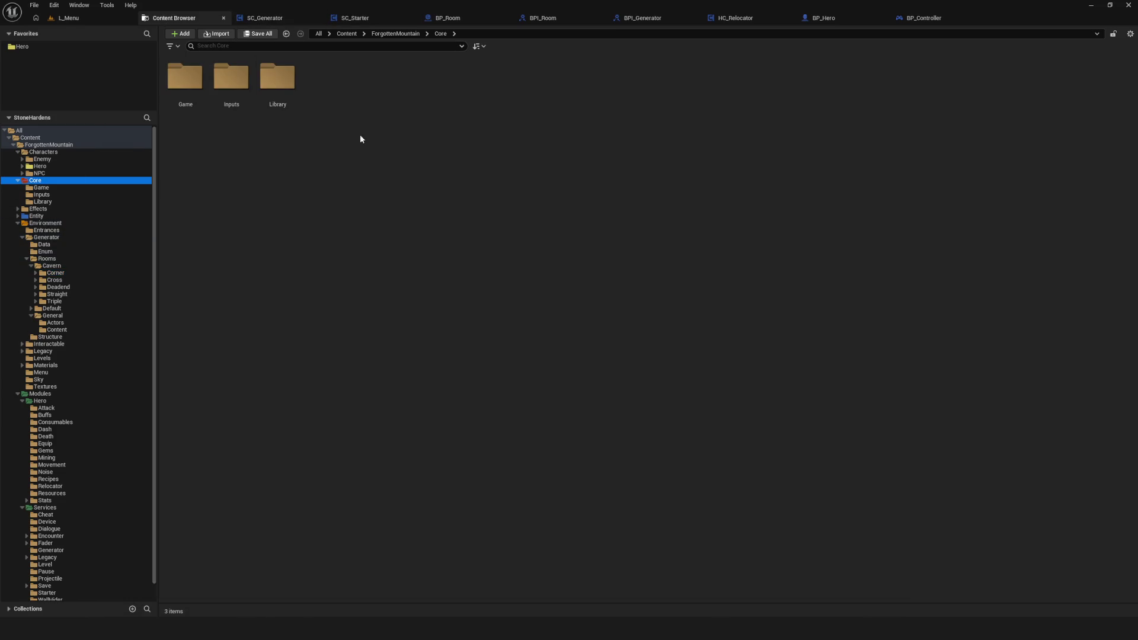
left_click(195, 101)
double_click(195, 101)
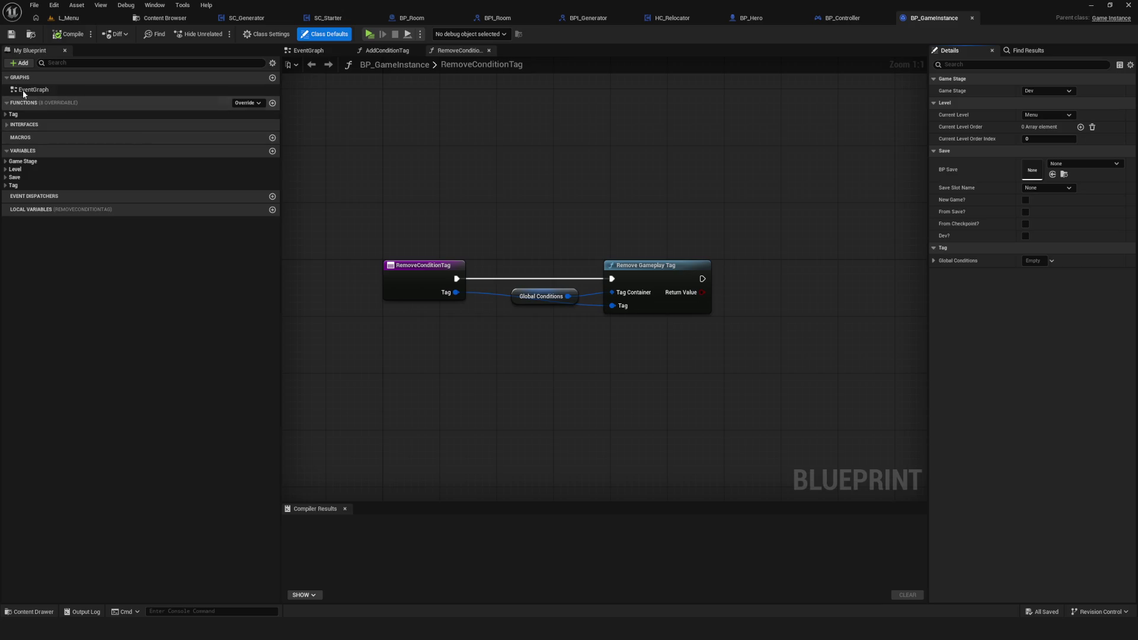
- Check BP_GameInstance's +Add menu, then close the blueprint and minimize the editor
left_click(19, 63)
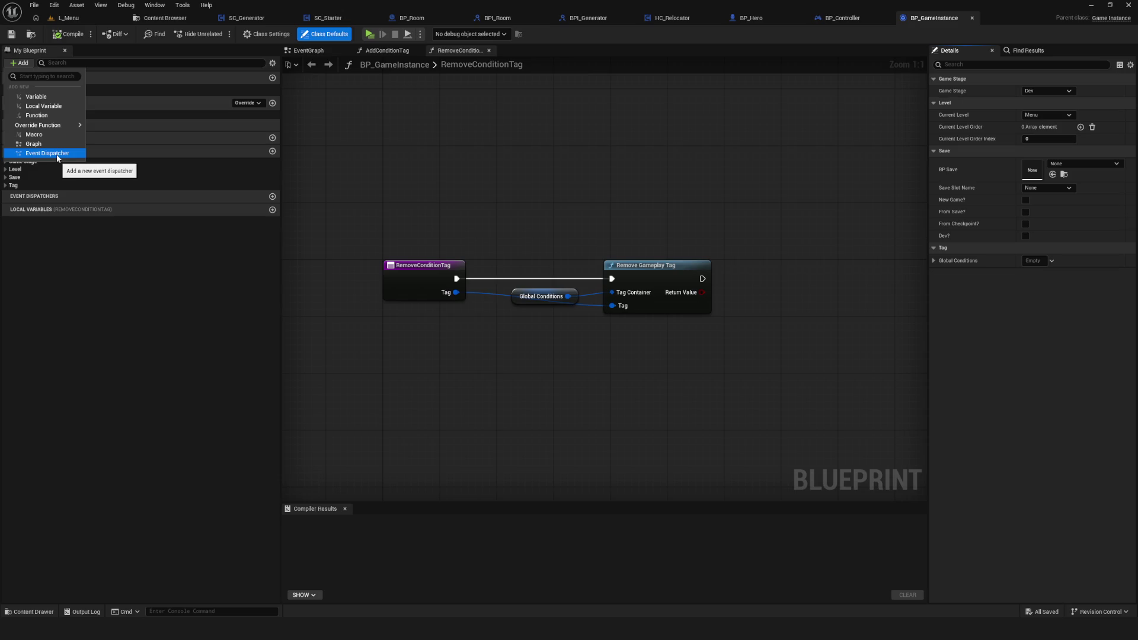
left_click(972, 19)
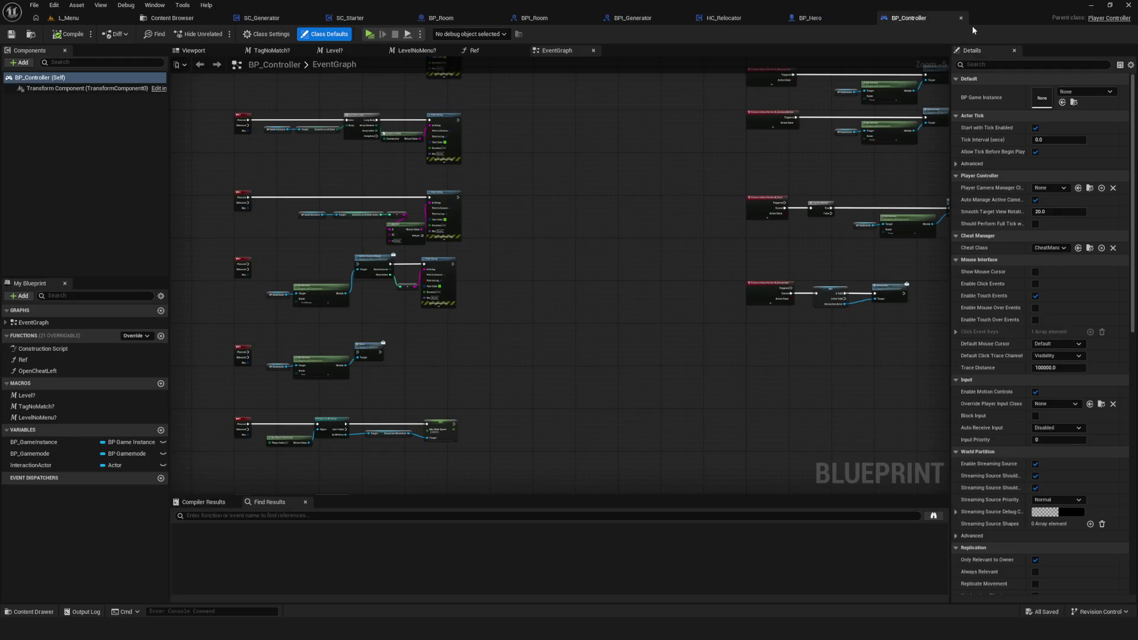
left_click(1091, 5)
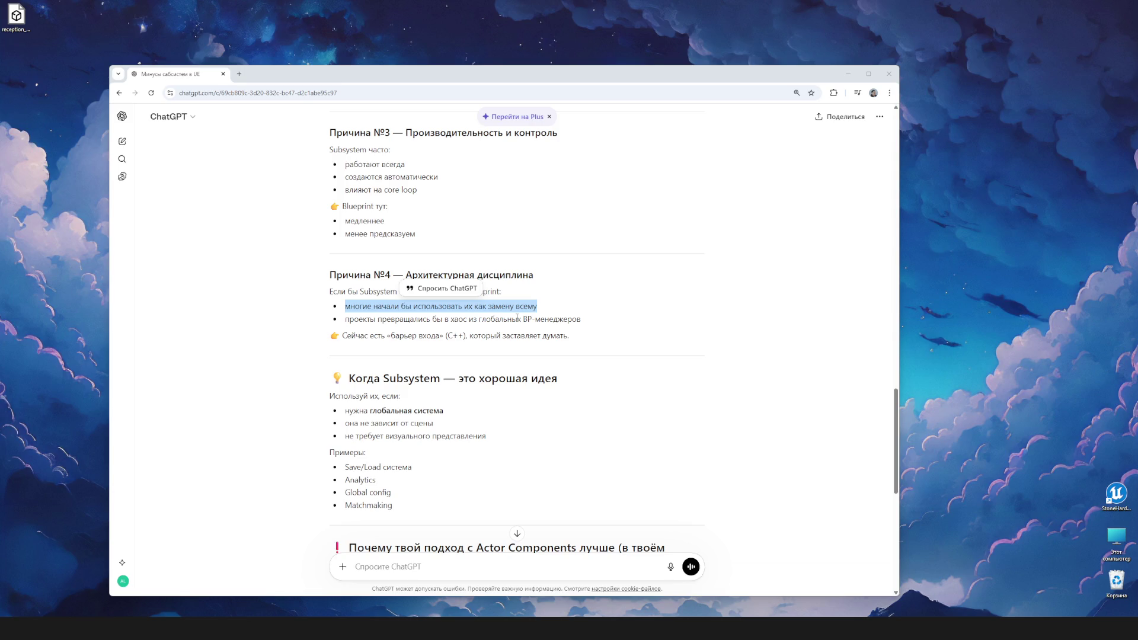
left_click(394, 318)
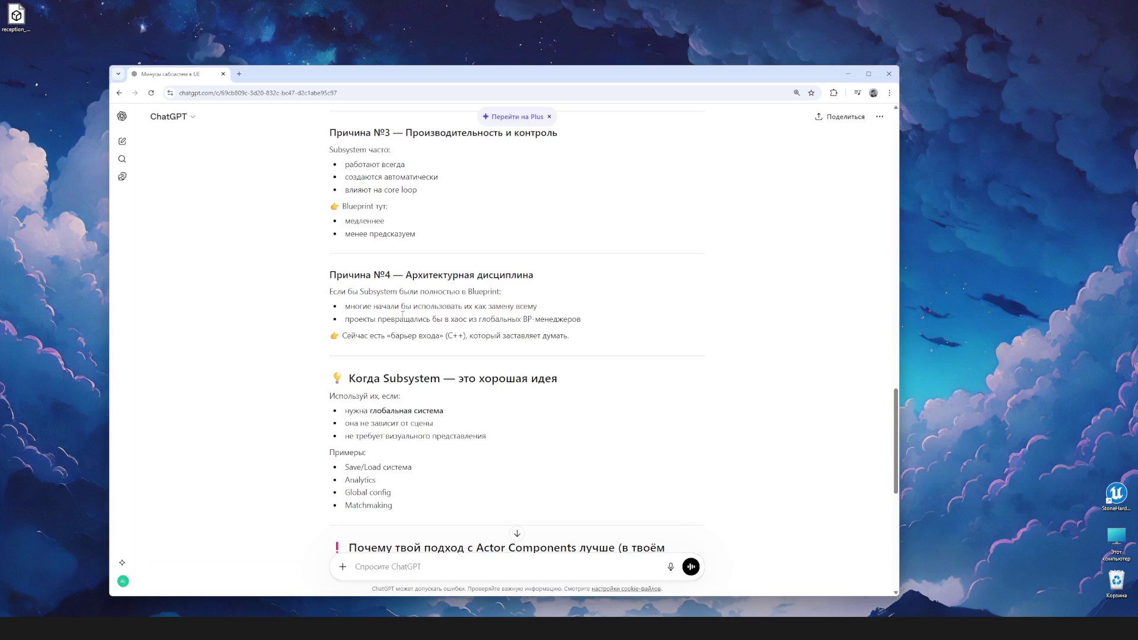
mouse_move(345, 315)
left_mouse_down()
mouse_move(642, 330)
mouse_move(483, 320)
mouse_move(450, 295)
left_mouse_up()
left_click(643, 333)
left_click(450, 295)
mouse_move(330, 272)
left_mouse_down()
mouse_move(666, 360)
mouse_move(582, 332)
mouse_move(556, 339)
left_mouse_up()
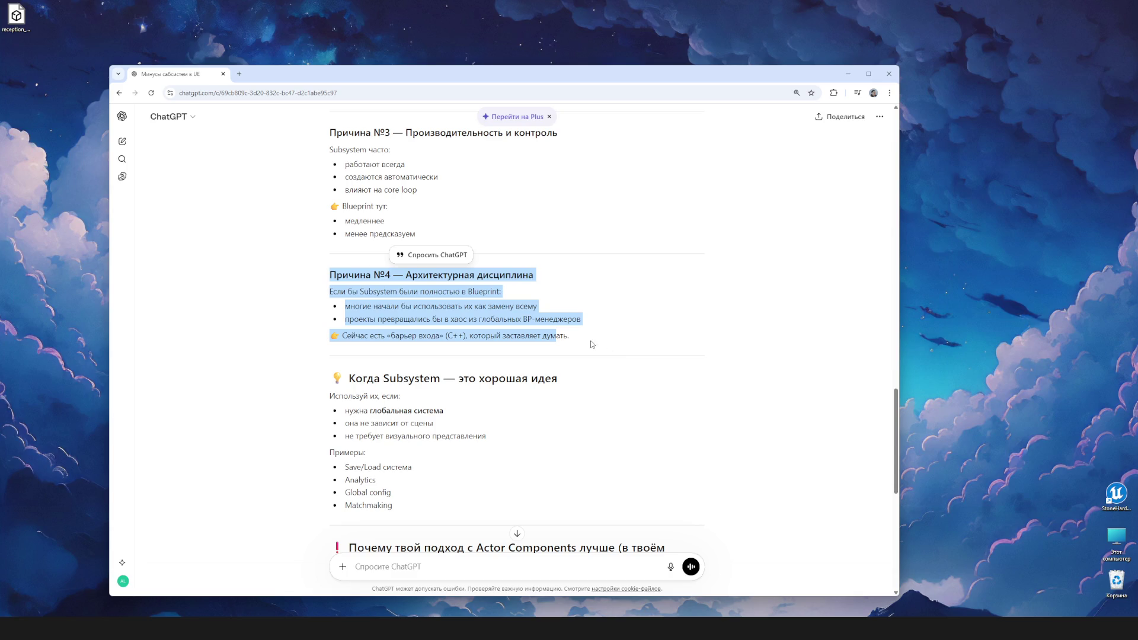
left_click(632, 356)
left_click_drag(586, 326, 340, 287)
scroll(729, 363, "down", 2)
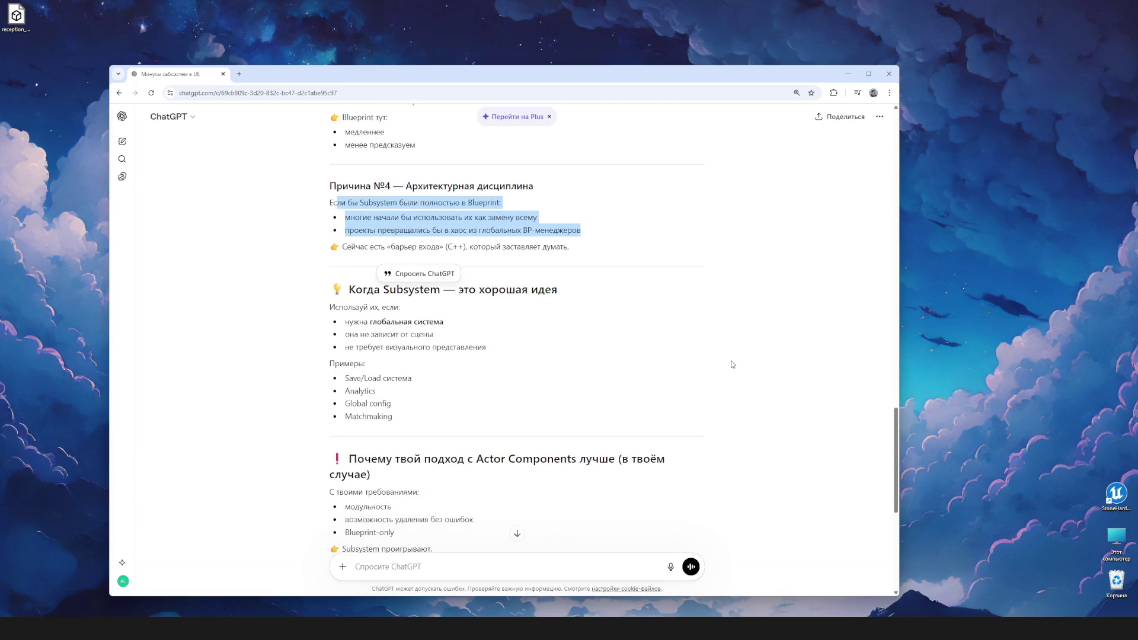
scroll(732, 364, "down", 2)
scroll(732, 364, "up", 3)
scroll(732, 363, "down", 1)
mouse_move(587, 229)
left_mouse_down()
mouse_move(602, 231)
mouse_move(308, 205)
mouse_move(672, 232)
left_mouse_up()
left_click(672, 230)
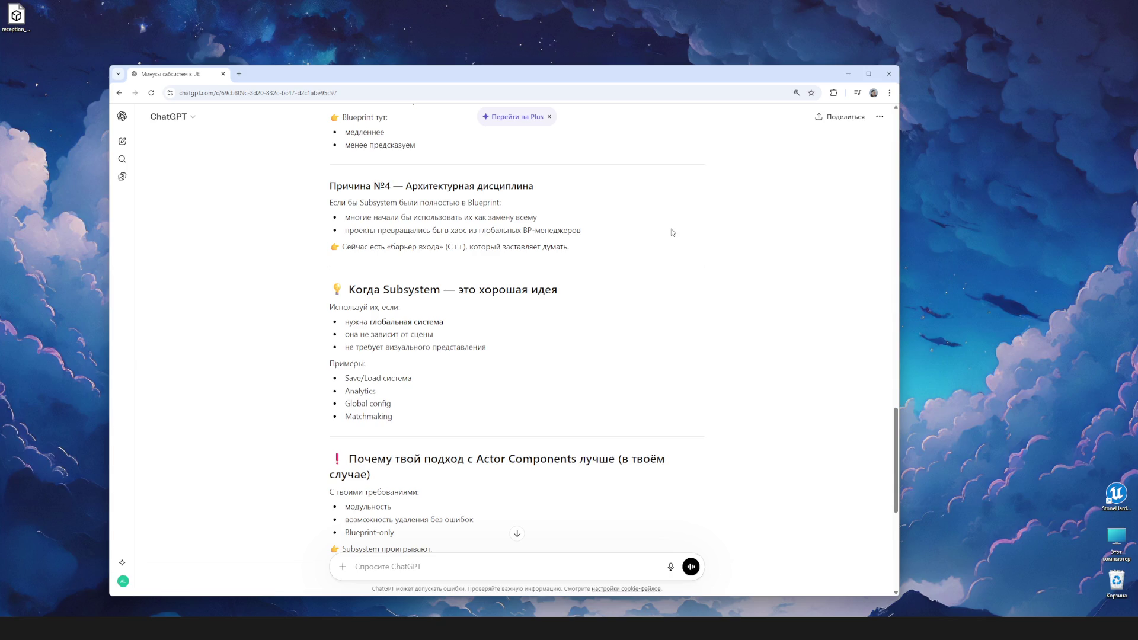
mouse_move(328, 202)
left_mouse_down()
mouse_move(625, 221)
mouse_move(512, 226)
left_mouse_up()
left_click(513, 226)
left_click_drag(321, 201, 631, 232)
left_click(631, 232)
left_click(847, 74)
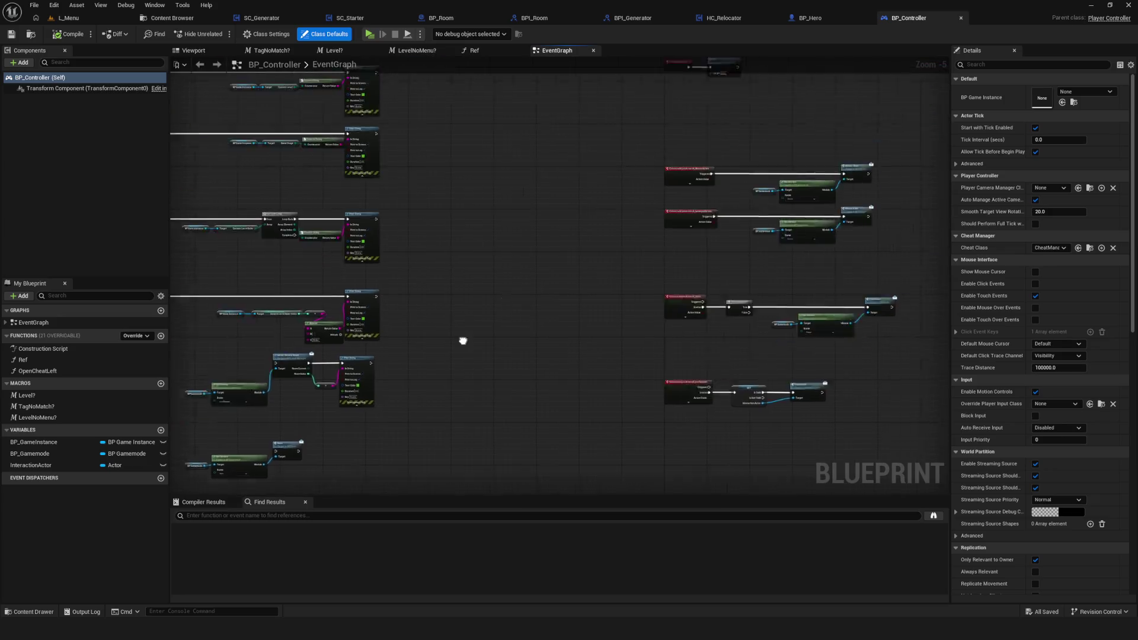
- From L_Menu, play the game and start a new game in the first slot via Dev
mouse_move(491, 318)
left_mouse_down()
mouse_move(591, 275)
mouse_move(440, 288)
mouse_move(389, 272)
mouse_move(648, 271)
mouse_move(504, 272)
left_mouse_up()
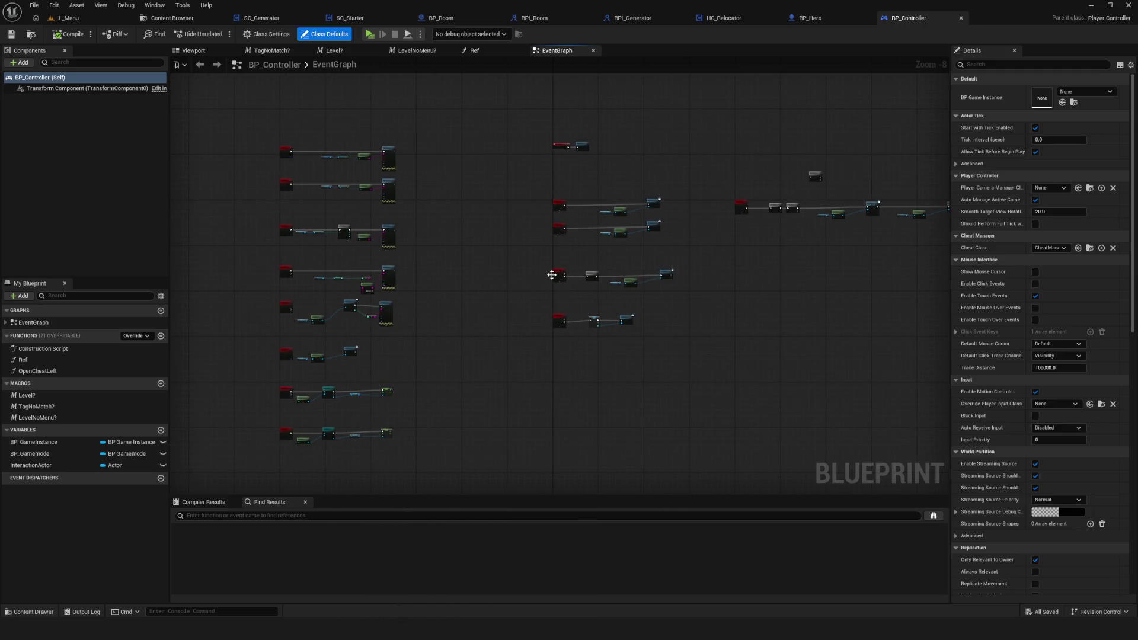
left_click(68, 18)
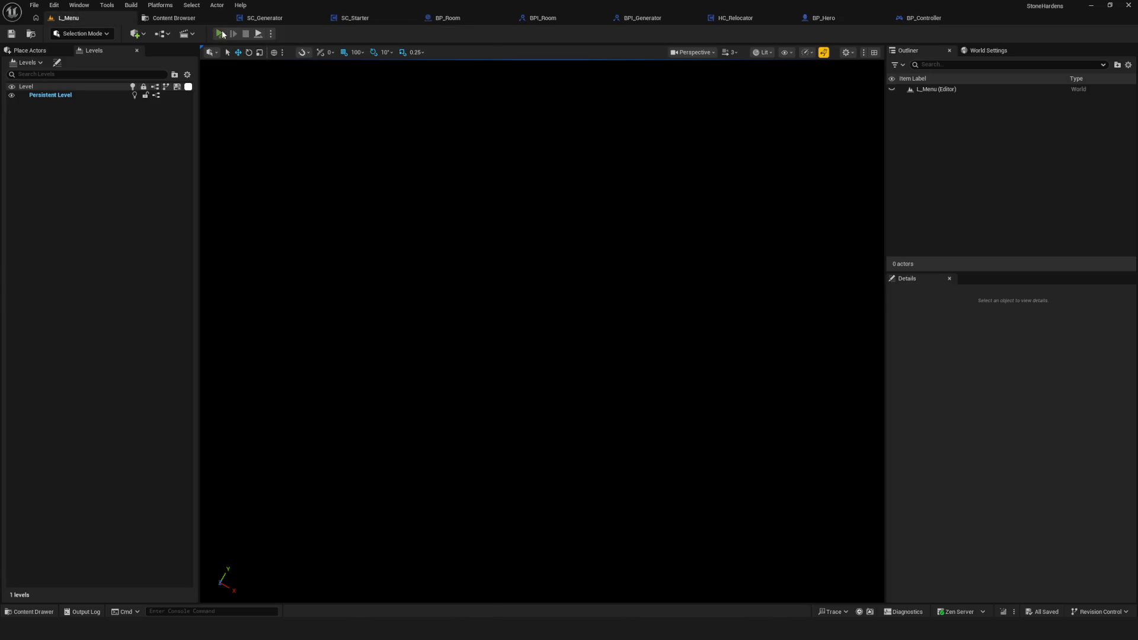
left_click(220, 34)
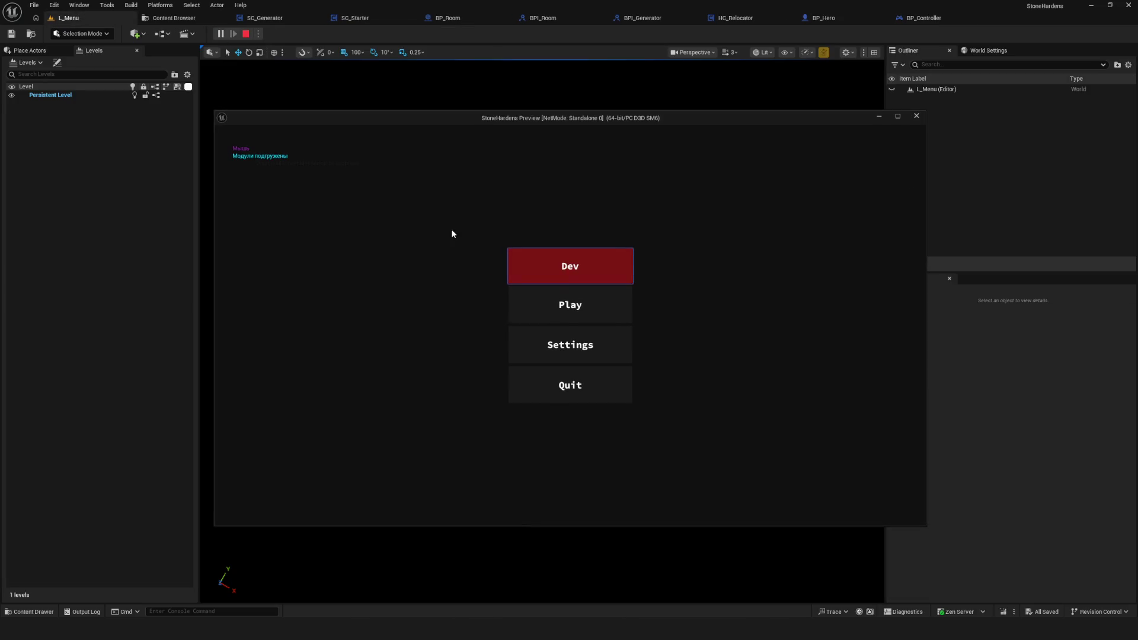
left_click(570, 304)
left_click(573, 266)
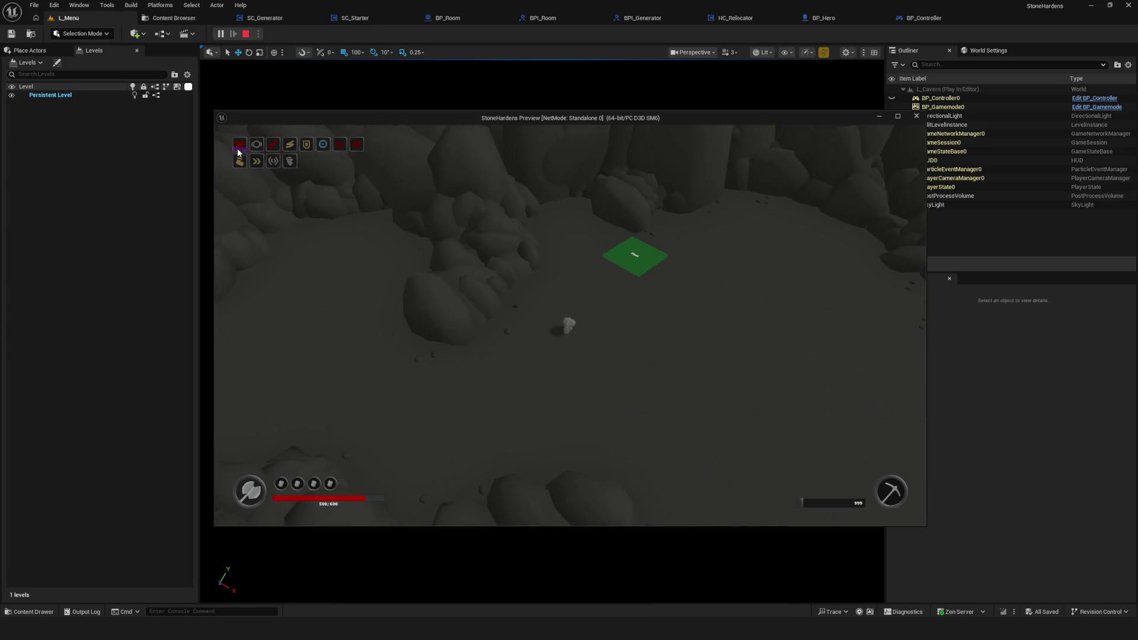
- Walk the hero up-right and then left through the cavern room, then stop with Esc
left_click(672, 290)
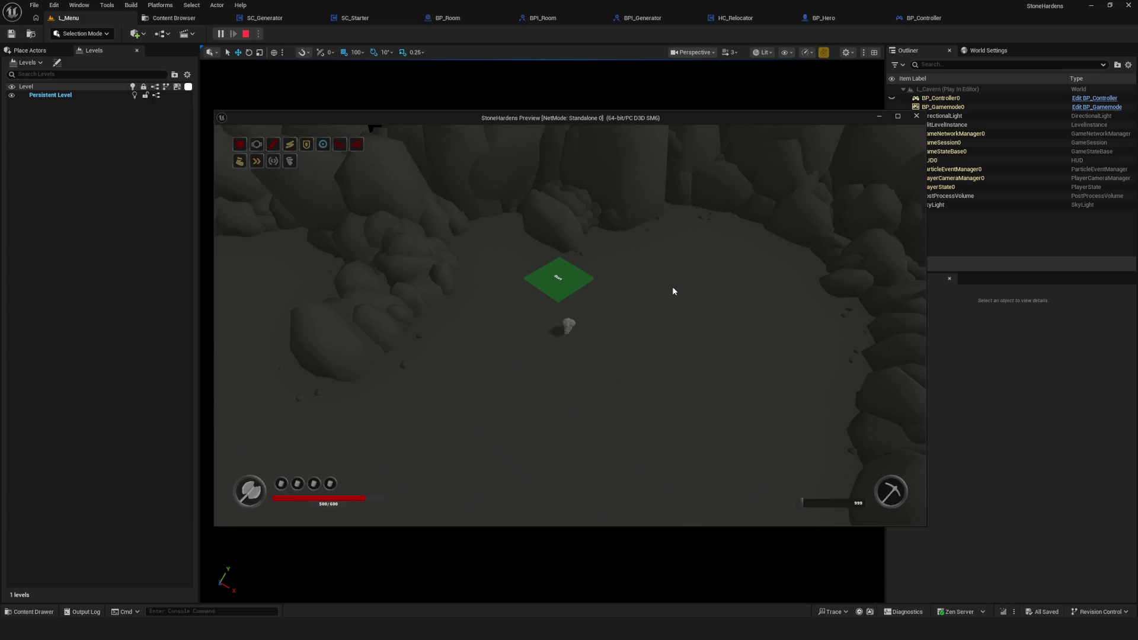
key("a")
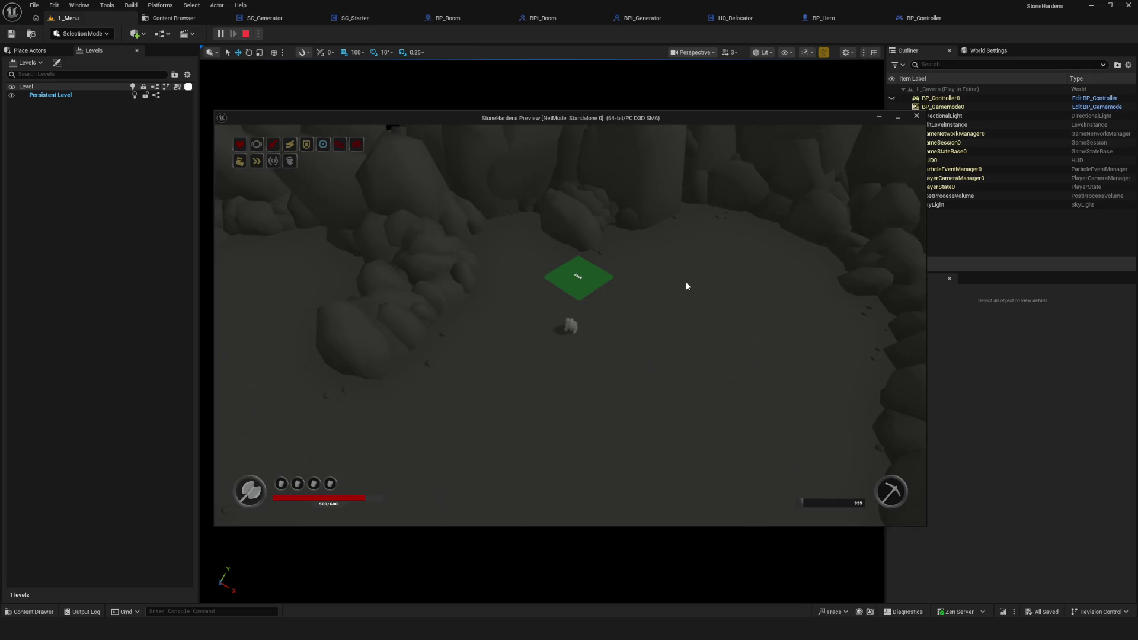
key("Escape")
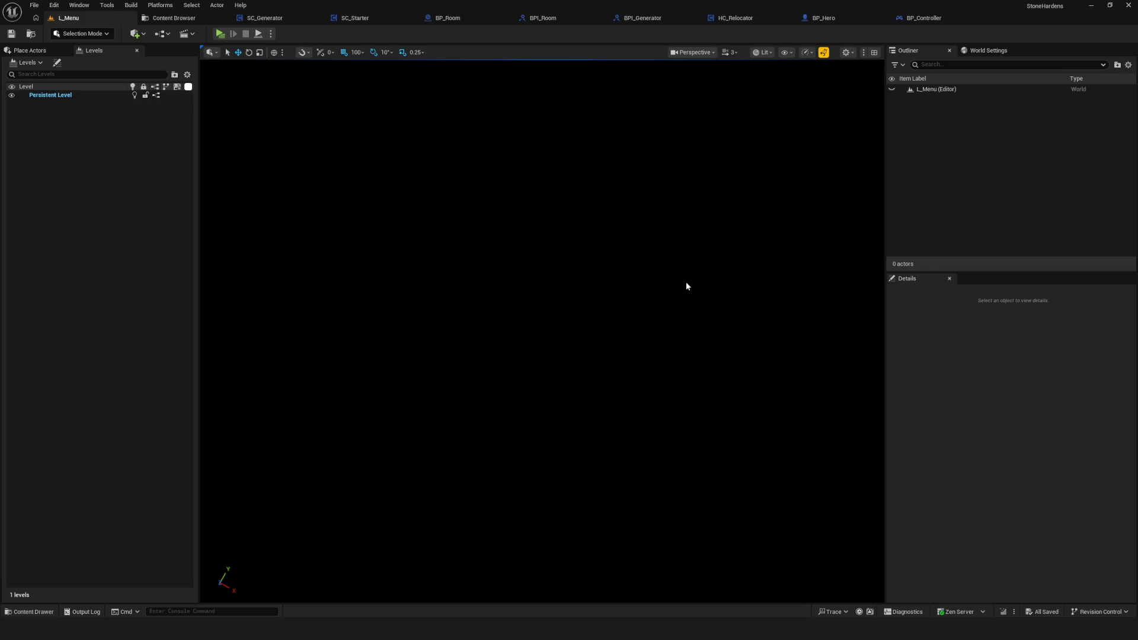
- Look over the Core/Game blueprints, glancing briefly at SC_Generator
left_click(178, 19)
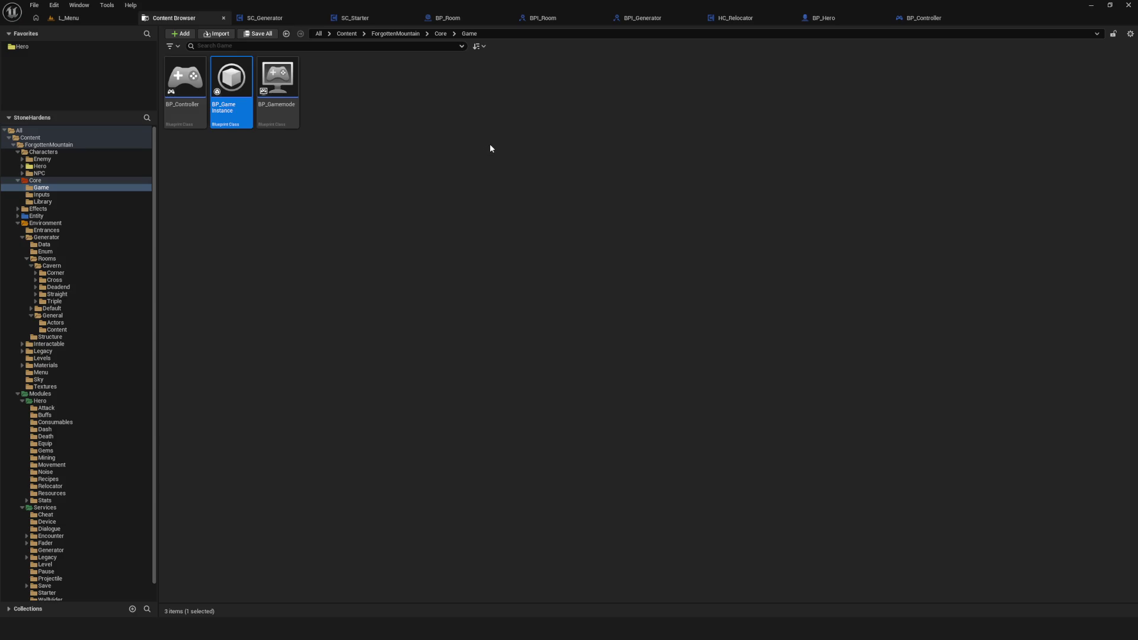
left_click(261, 17)
left_click(196, 18)
scroll(48, 173, "down", 1)
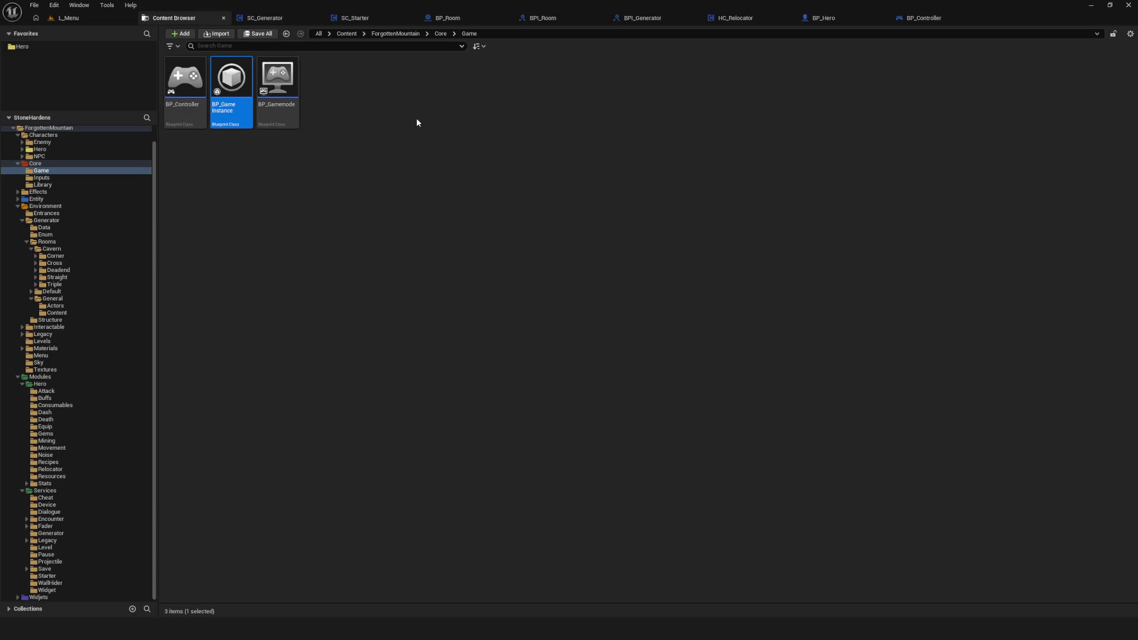
- Play from the L_Menu level and open the Dev menu of four NewGame slots
left_click(69, 19)
left_click(220, 34)
left_click(546, 301)
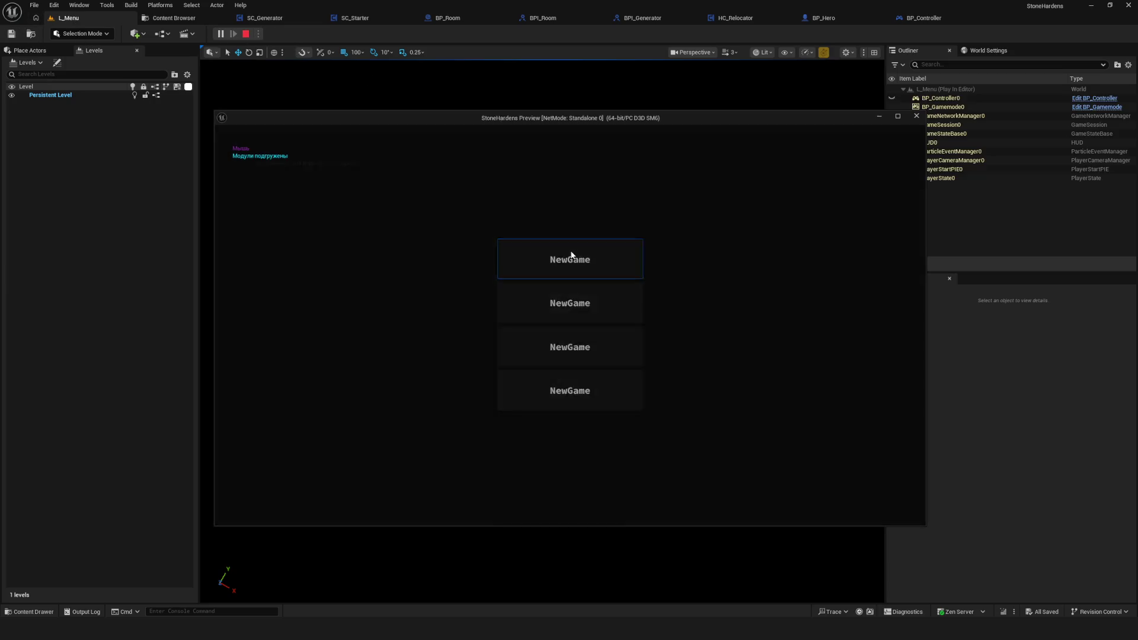
- Walk the hero down and repeatedly right across the generated cavern rooms, then end play with Esc
key("d")
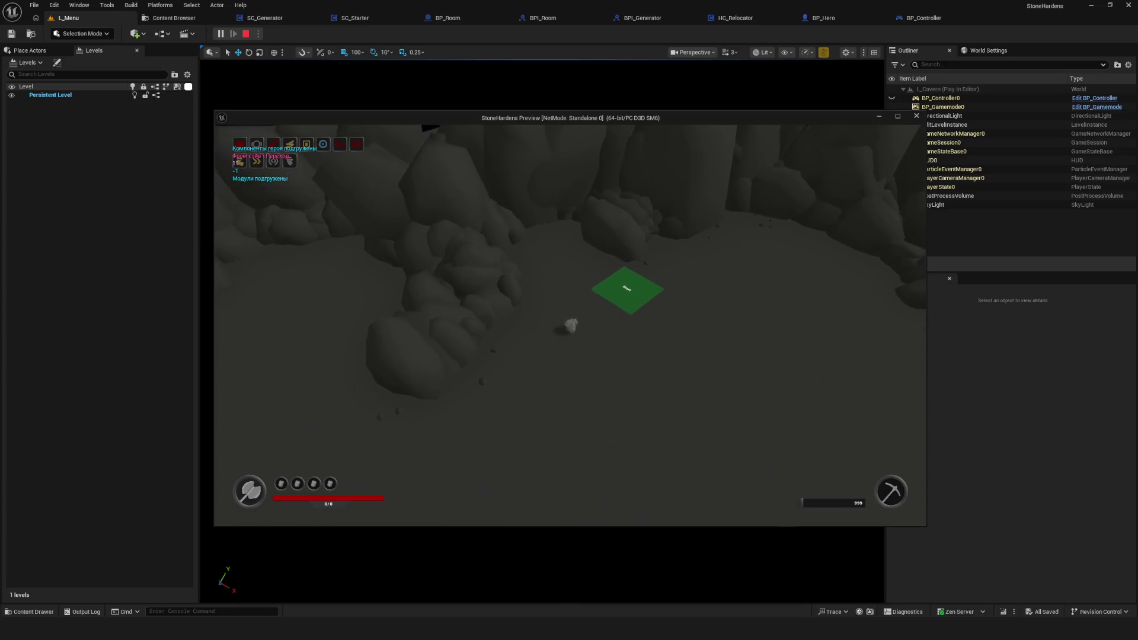
key("s")
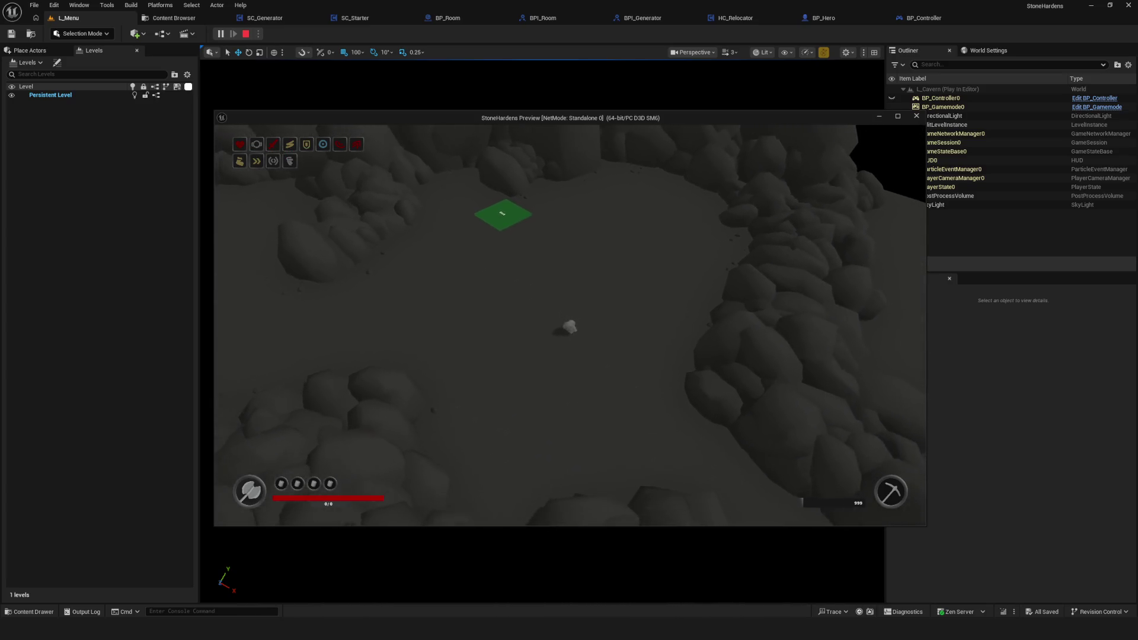
key("d")
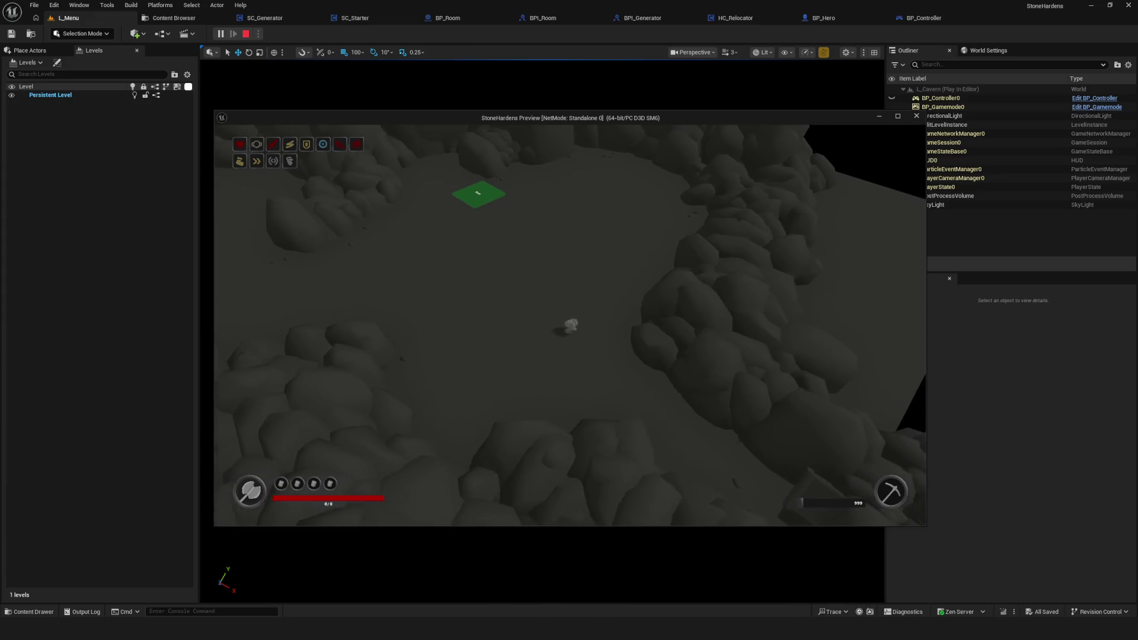
key("d")
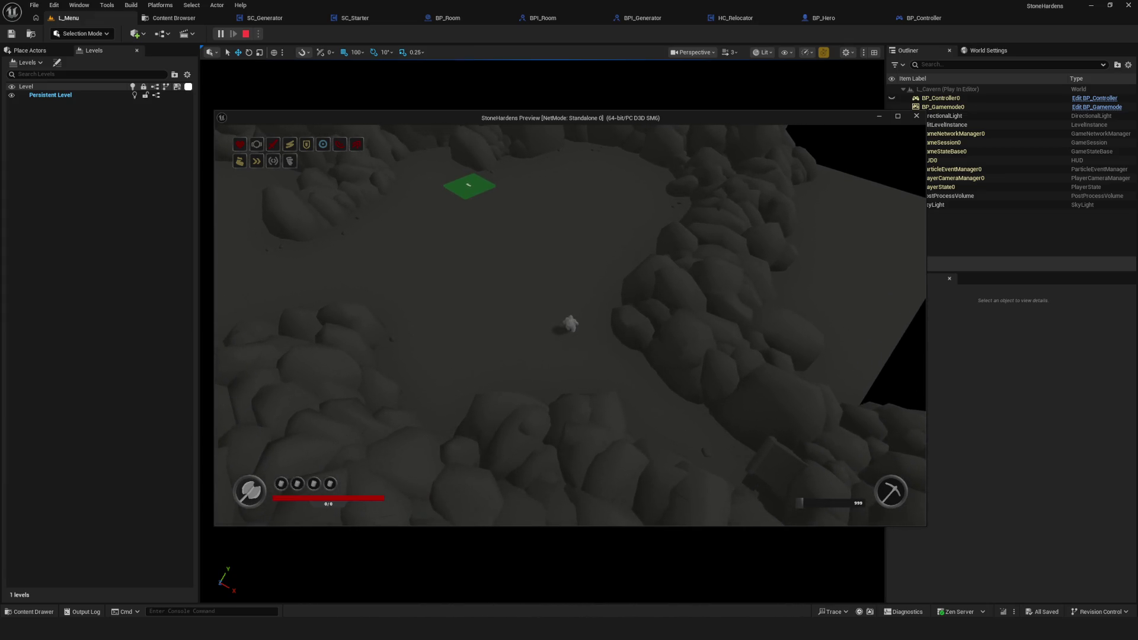
key("d")
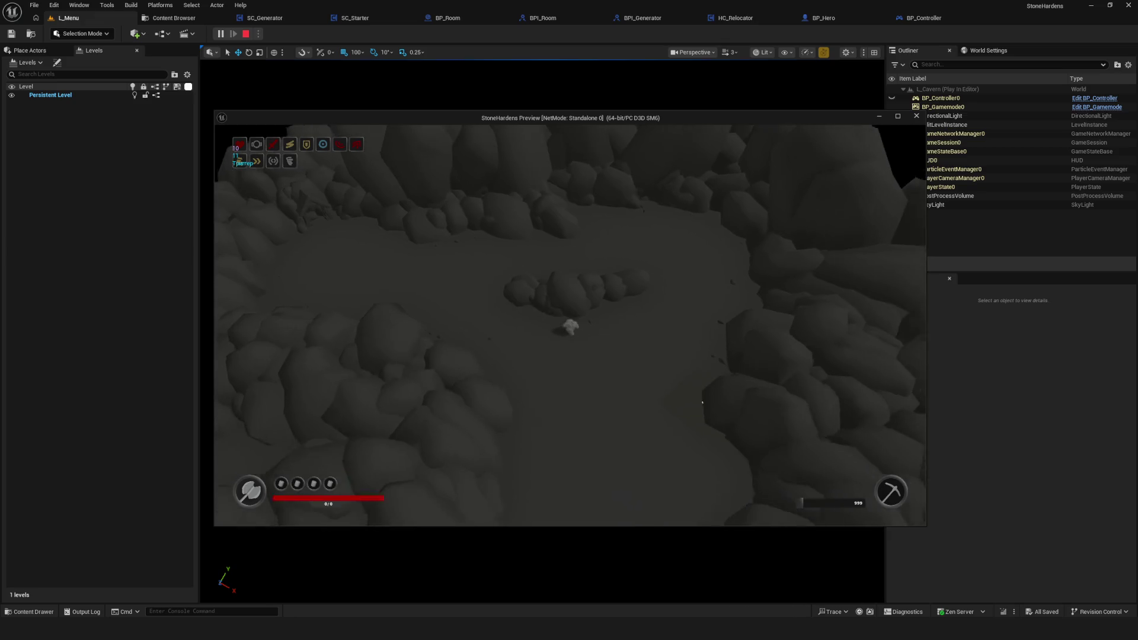
key("d")
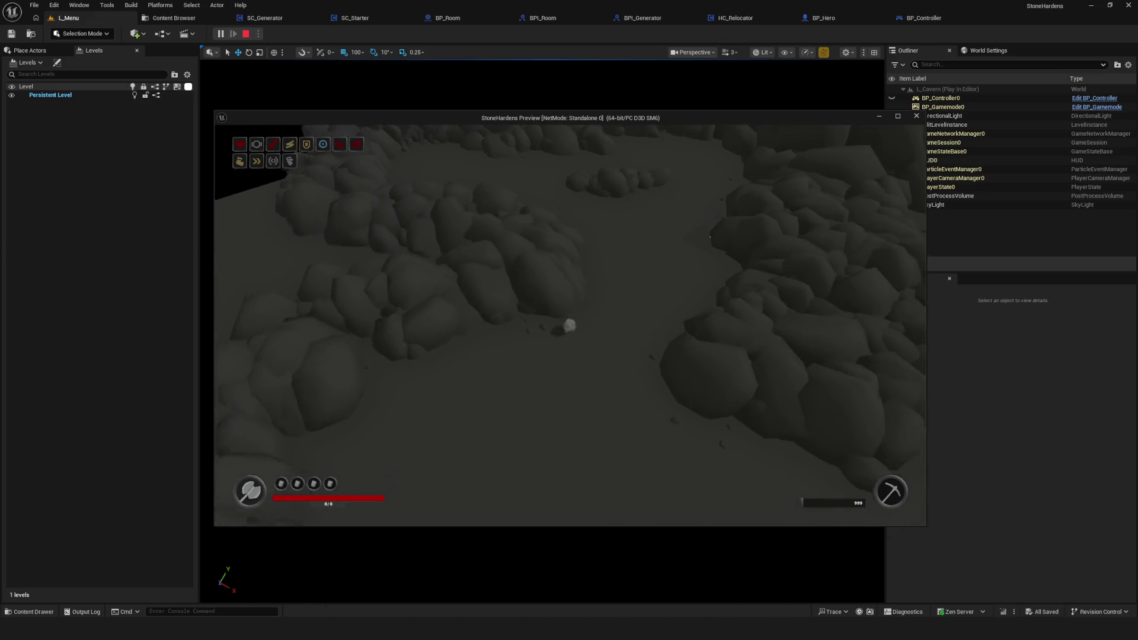
key("d")
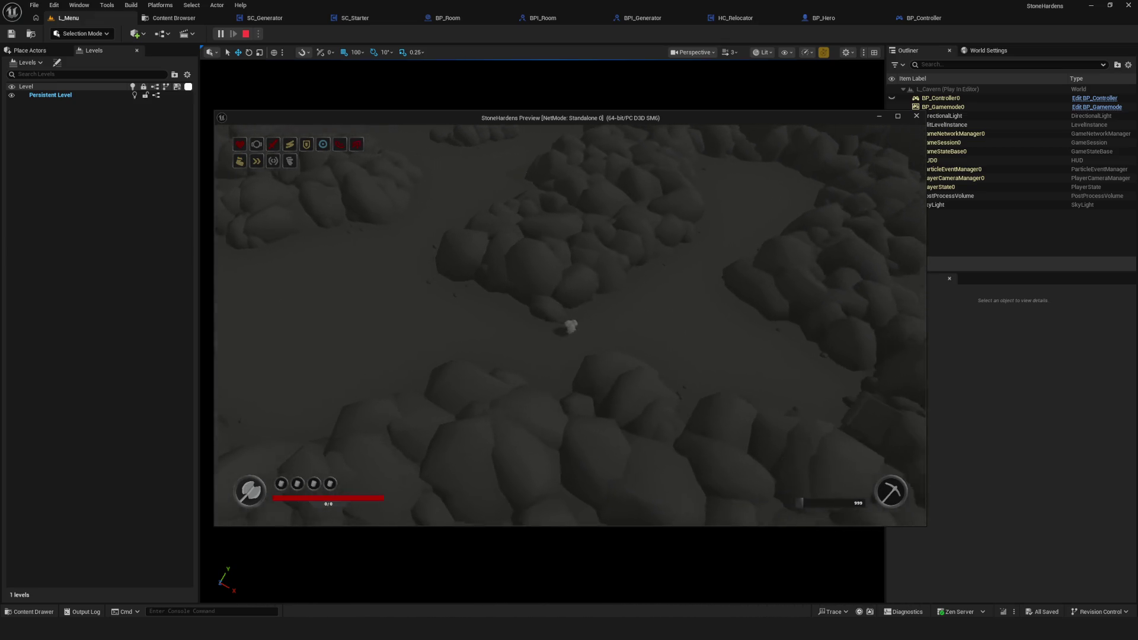
key("d")
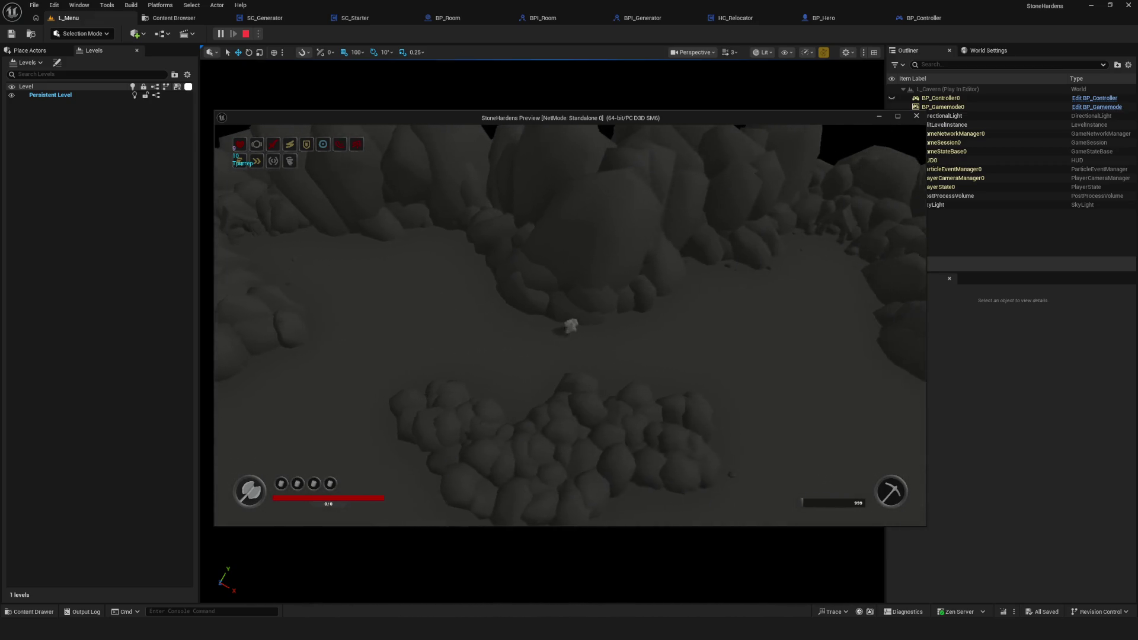
key("d")
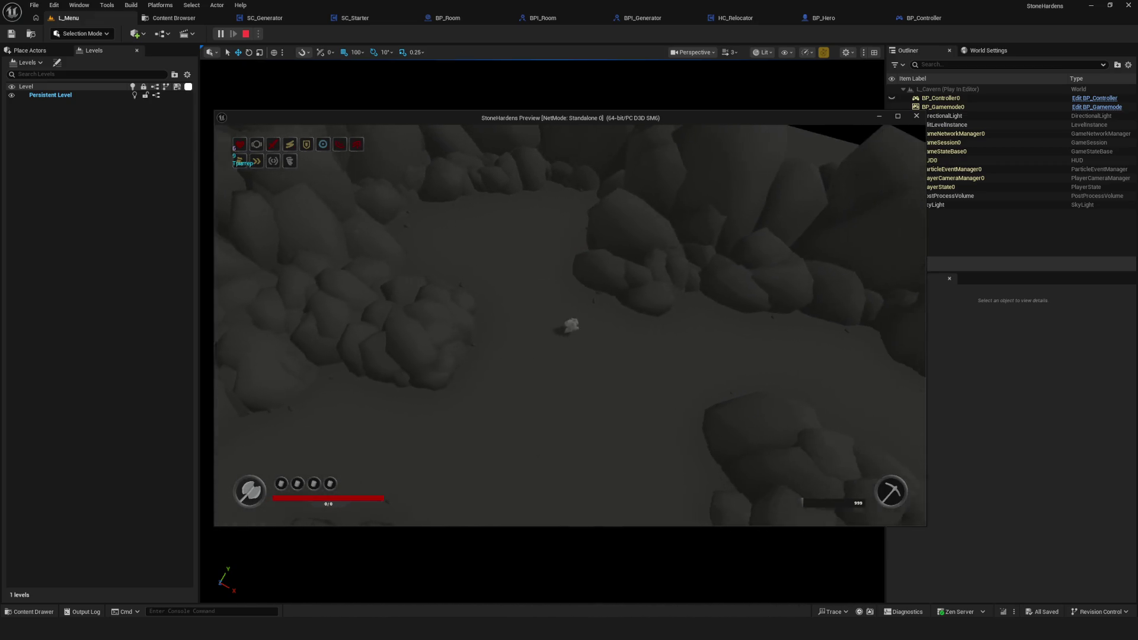
key("d")
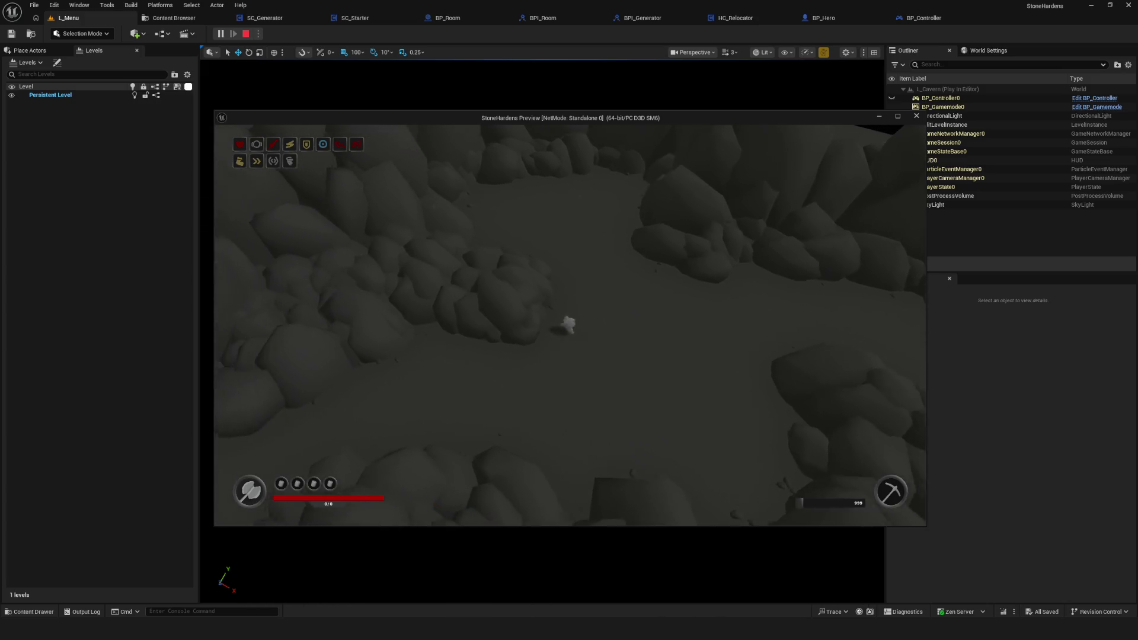
key("d")
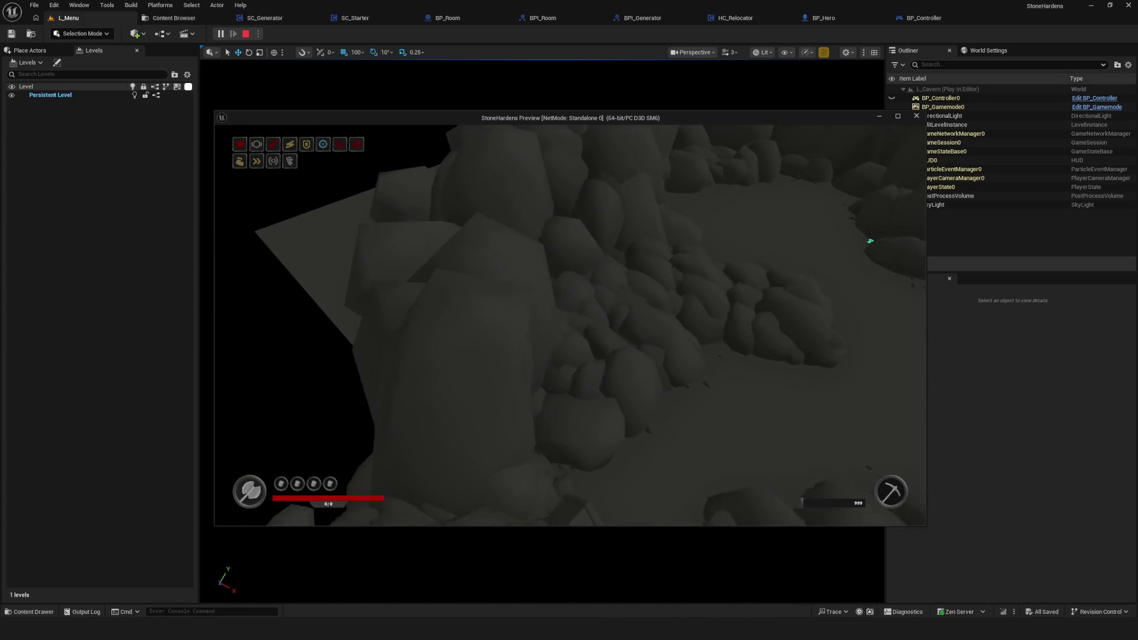
key("d")
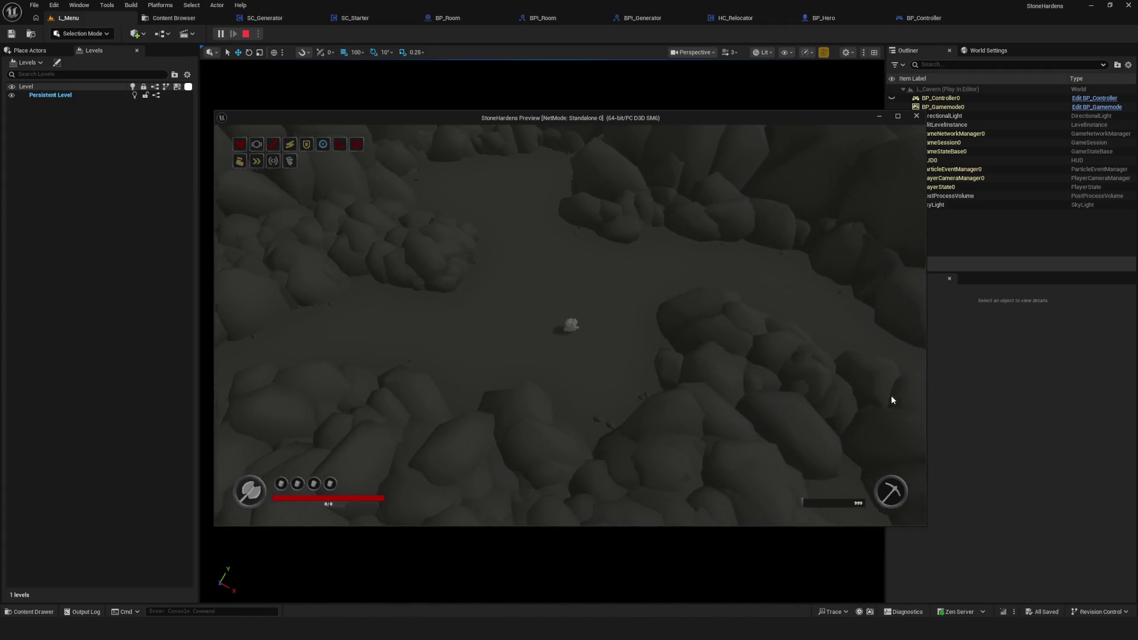
key("Escape")
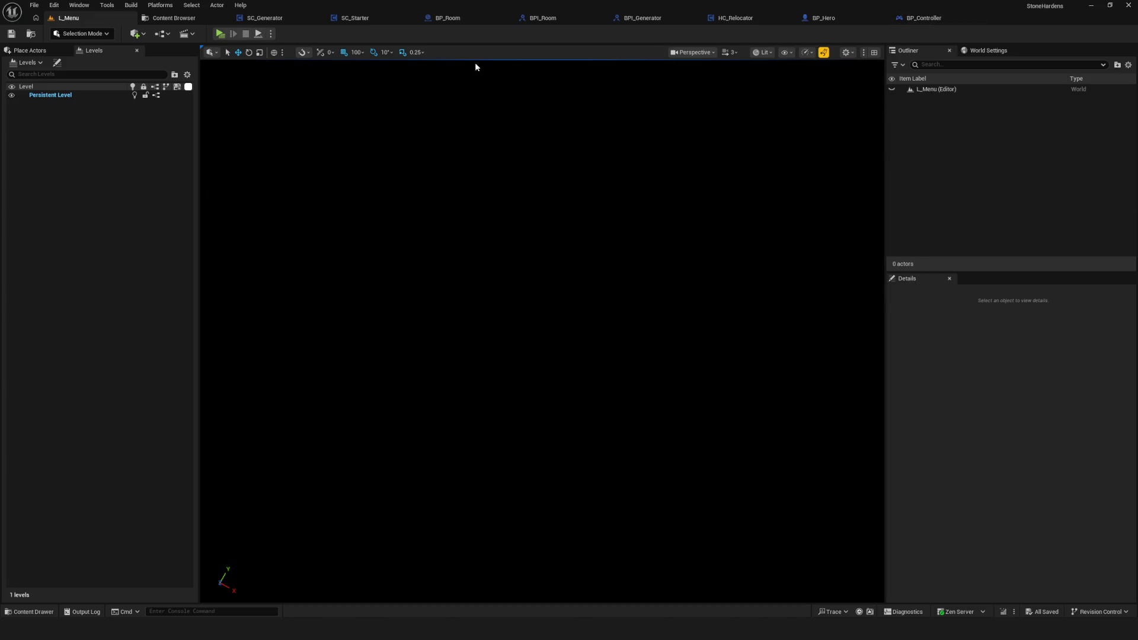
- Scroll over BP_Controller and BP_Gamemode in Core/Game, then select the Environment/Generator/Data folder holding PD_RoomList
left_click(172, 18)
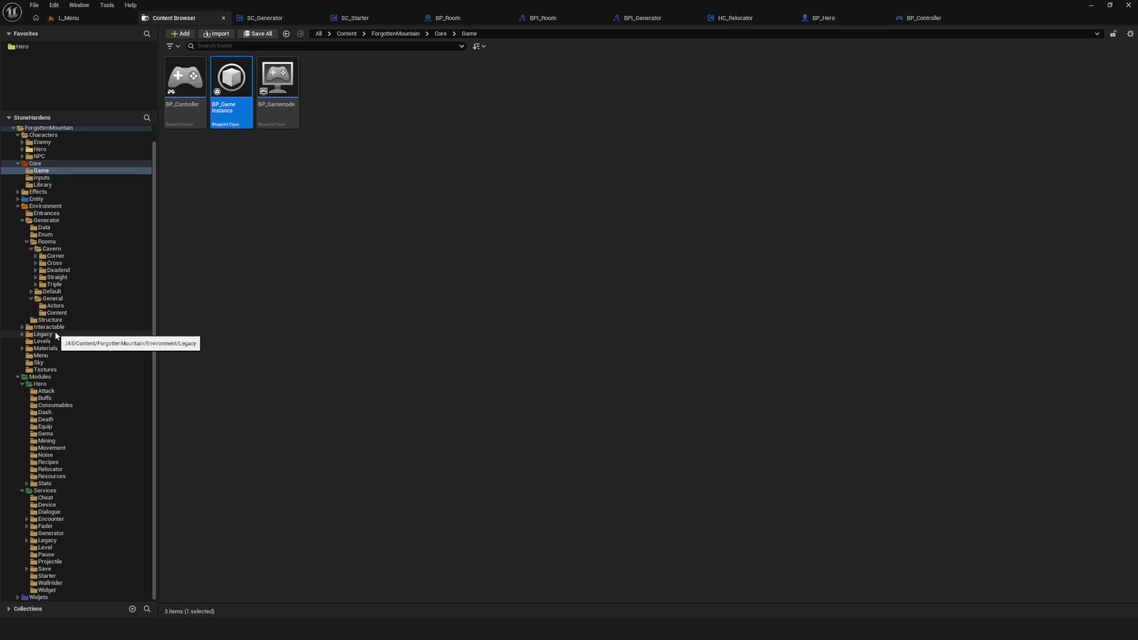
scroll(84, 296, "up", 1)
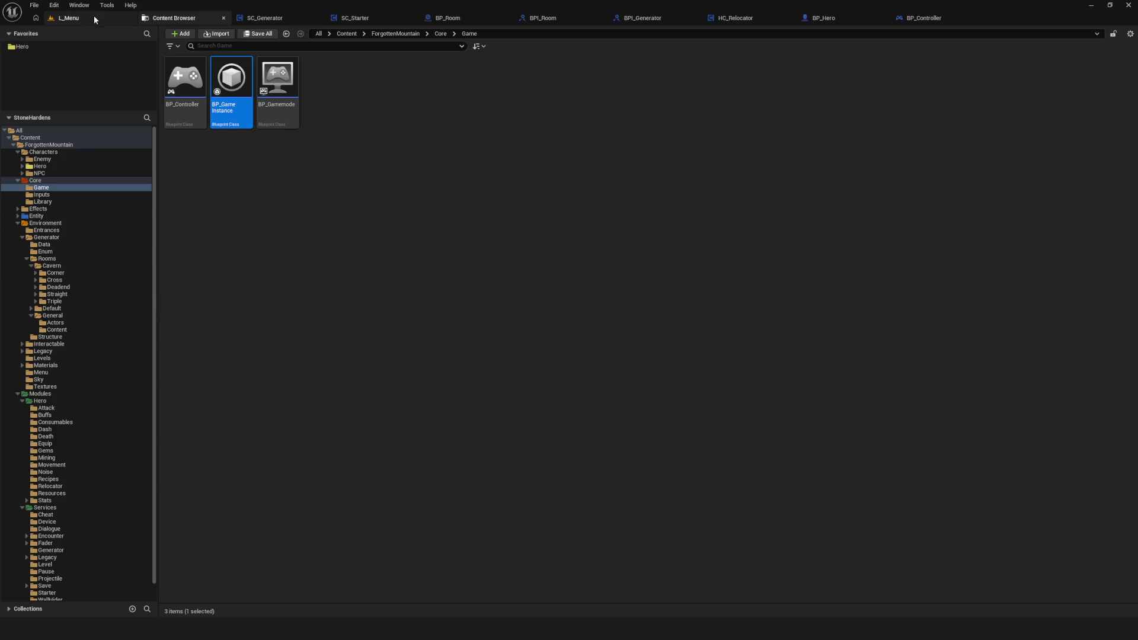
scroll(62, 287, "down", 1)
scroll(63, 287, "up", 1)
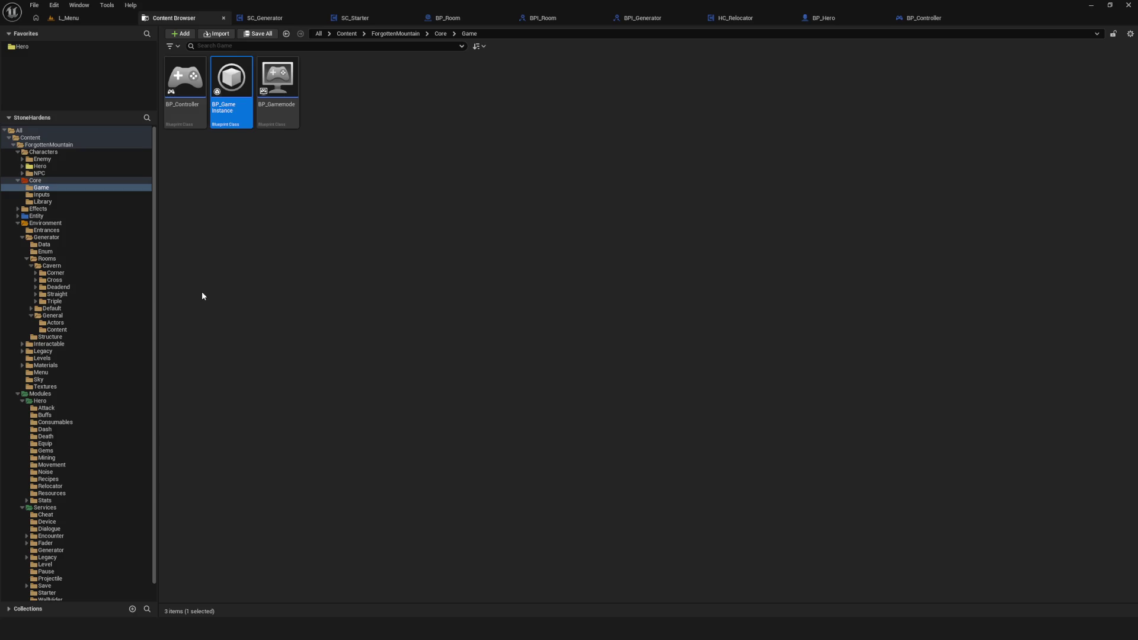
scroll(92, 281, "down", 1)
scroll(67, 300, "up", 1)
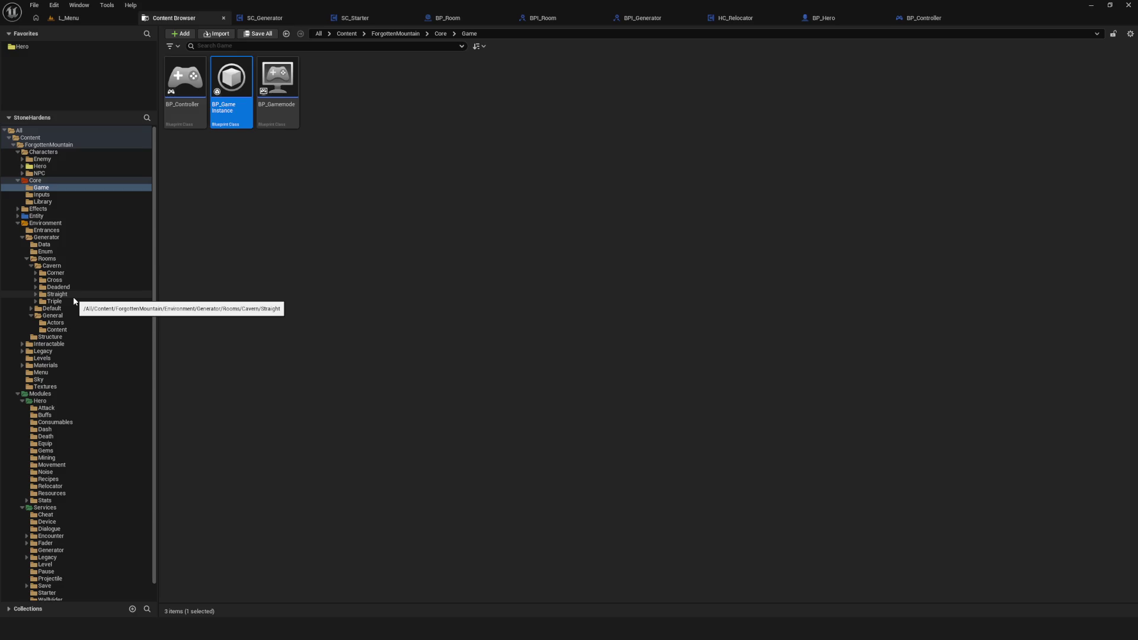
scroll(73, 299, "down", 1)
scroll(74, 298, "up", 1)
left_click(38, 209)
- Click through project folders in the tree, including Materials and the cavern Corner rooms folder
left_click(51, 259)
left_click(41, 188)
left_click(44, 244)
left_click(57, 294)
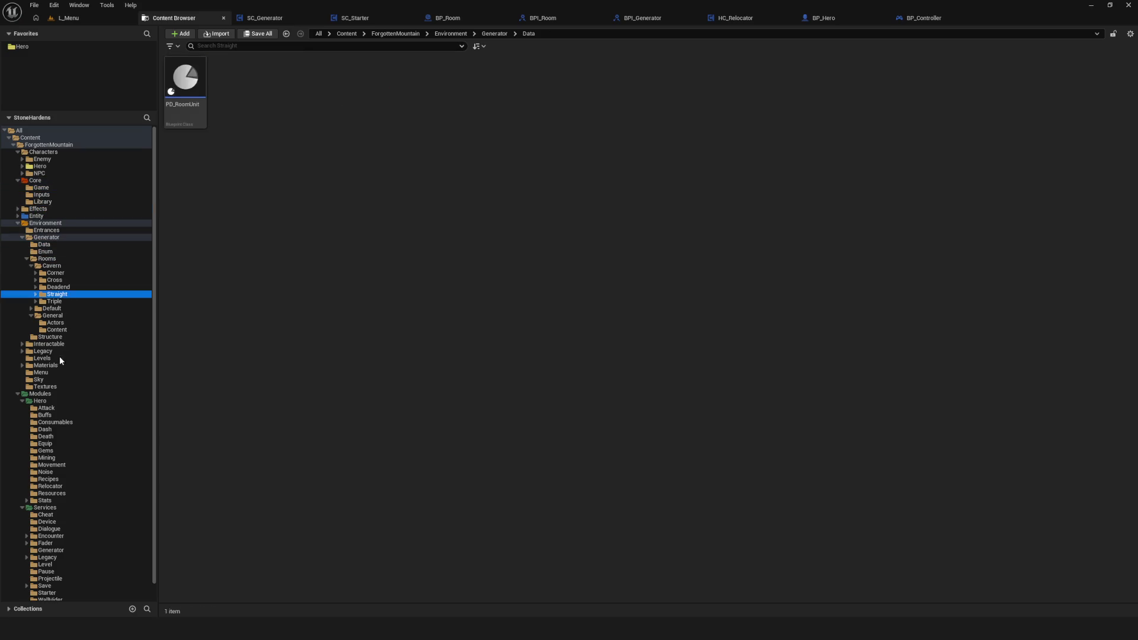
left_click(46, 365)
left_click(54, 280)
left_click(45, 251)
left_click(55, 273)
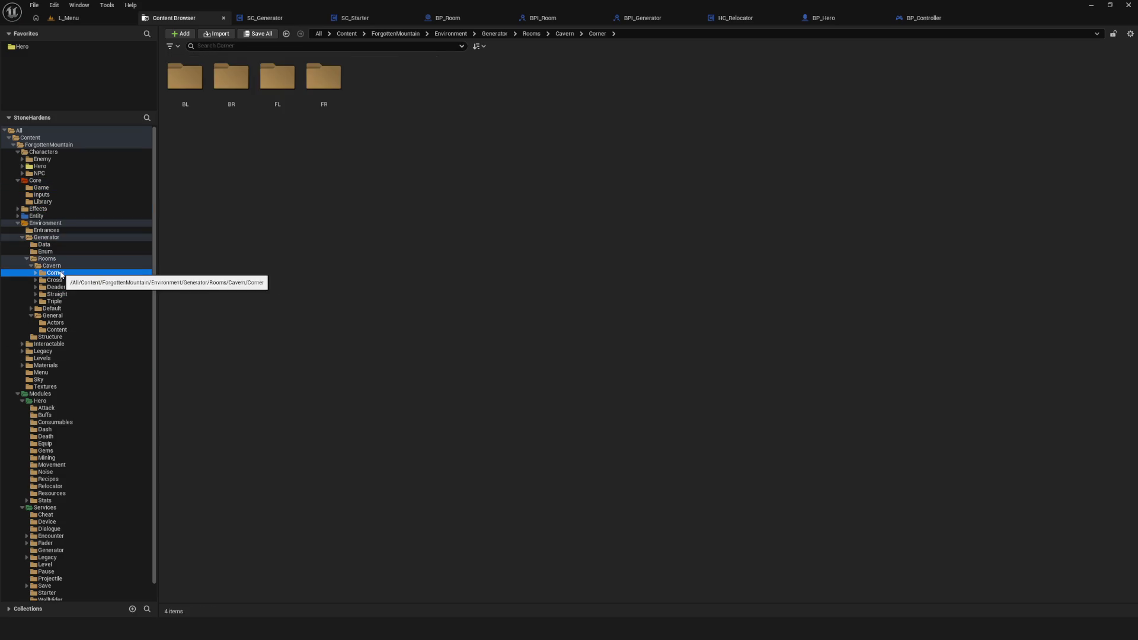
- Settle on Environment/Generator/Rooms, briefly peeking into Cavern before returning to Rooms
left_click(47, 258)
left_click(52, 308)
left_click(48, 260)
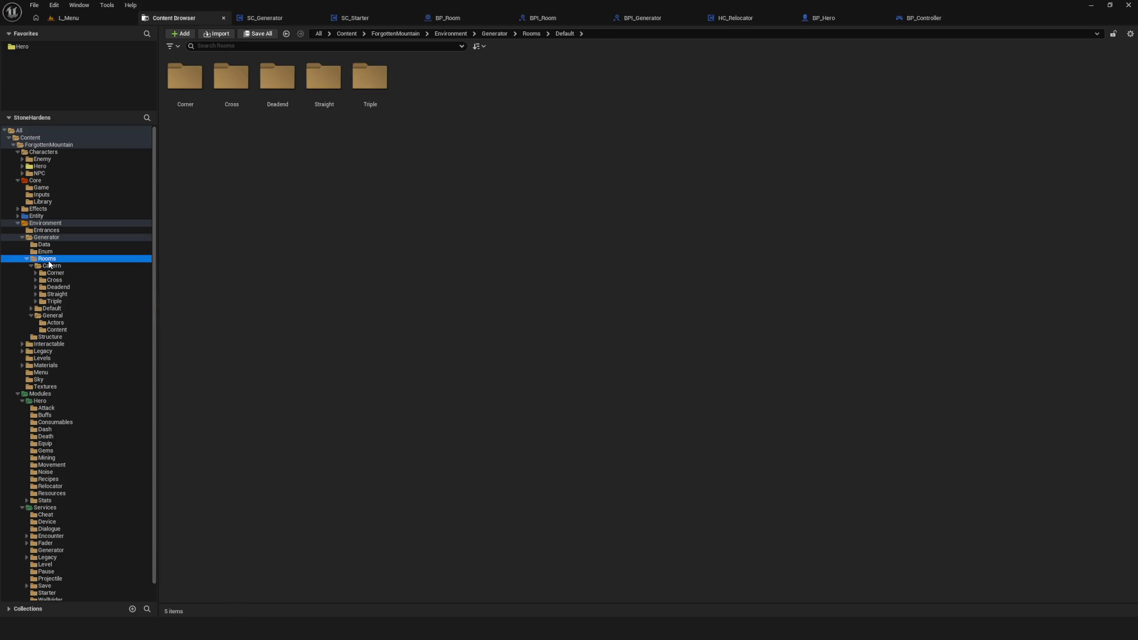
scroll(63, 375, "down", 1)
scroll(73, 375, "up", 1)
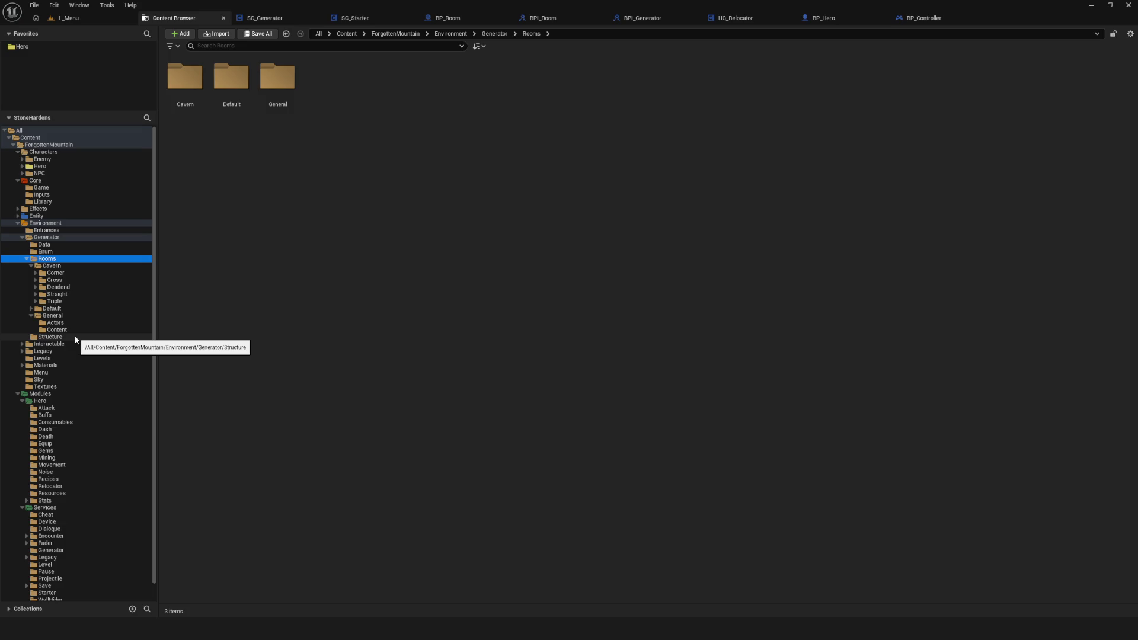
left_click(77, 266)
left_click(76, 261)
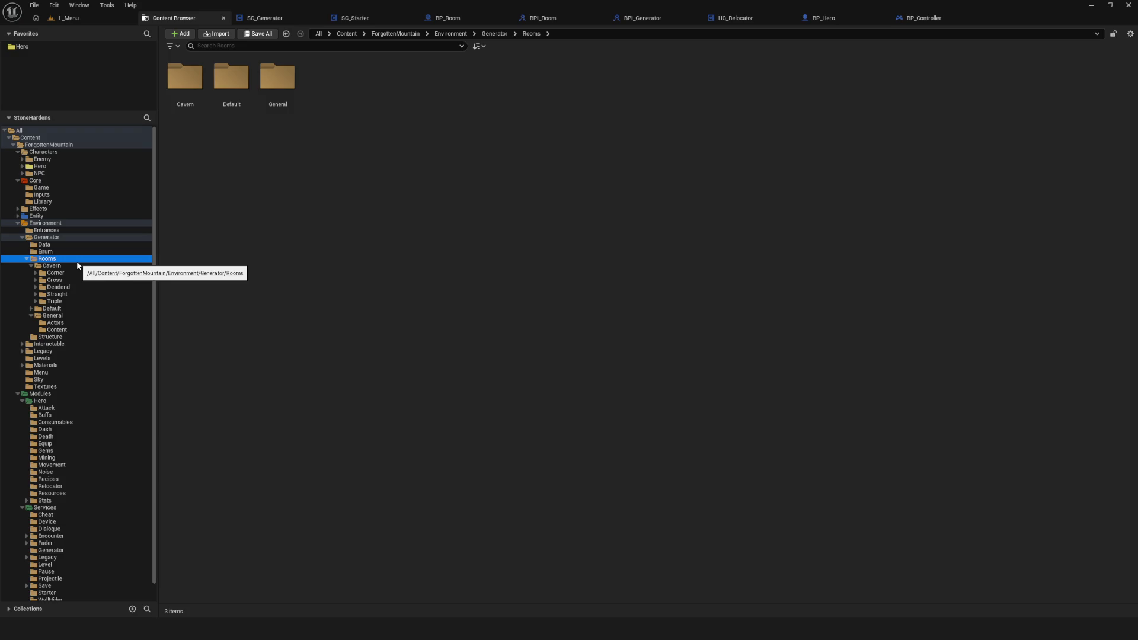
- Select Rooms > Cavern > Corner to show its BL, BR, FL and FR room subfolders
scroll(77, 261, "down", 1)
scroll(77, 261, "up", 1)
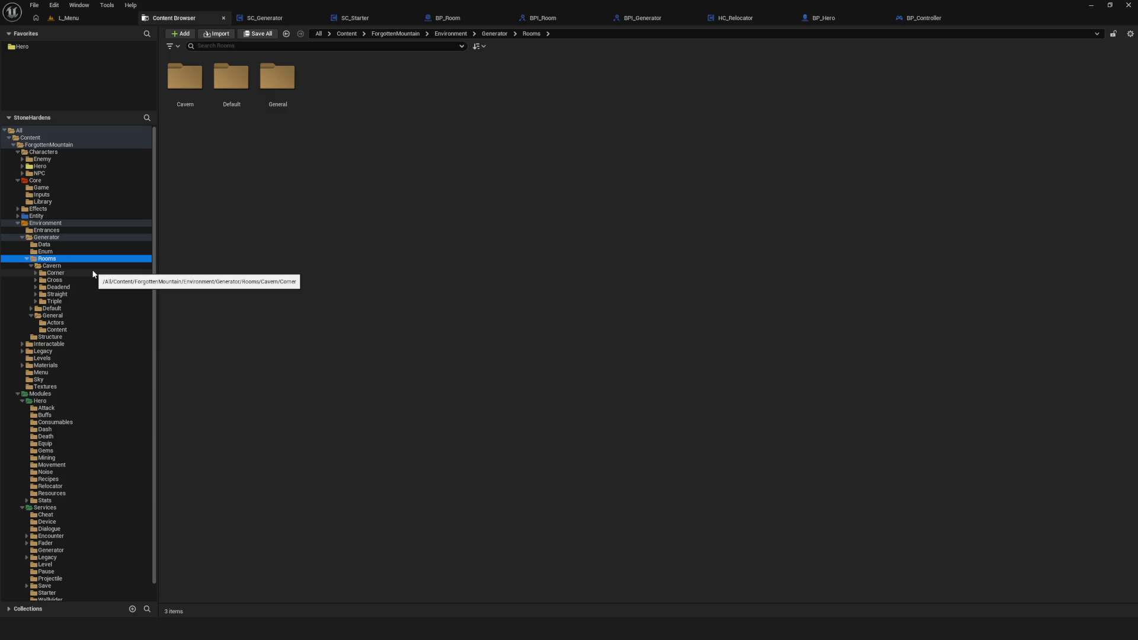
scroll(105, 314, "down", 1)
scroll(91, 283, "up", 1)
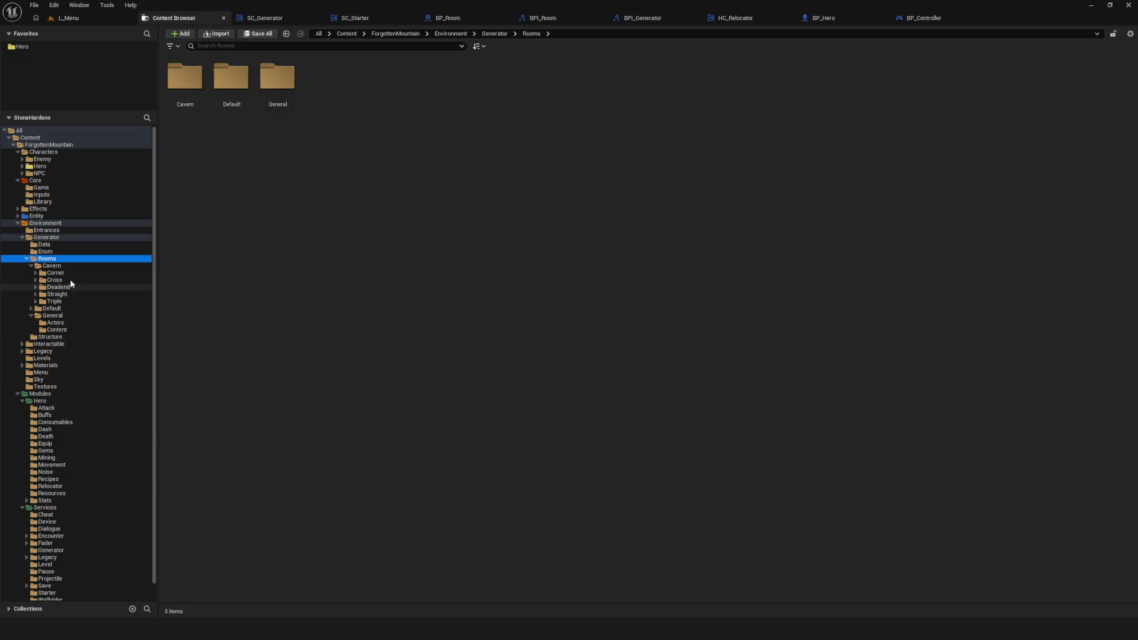
left_click(55, 273)
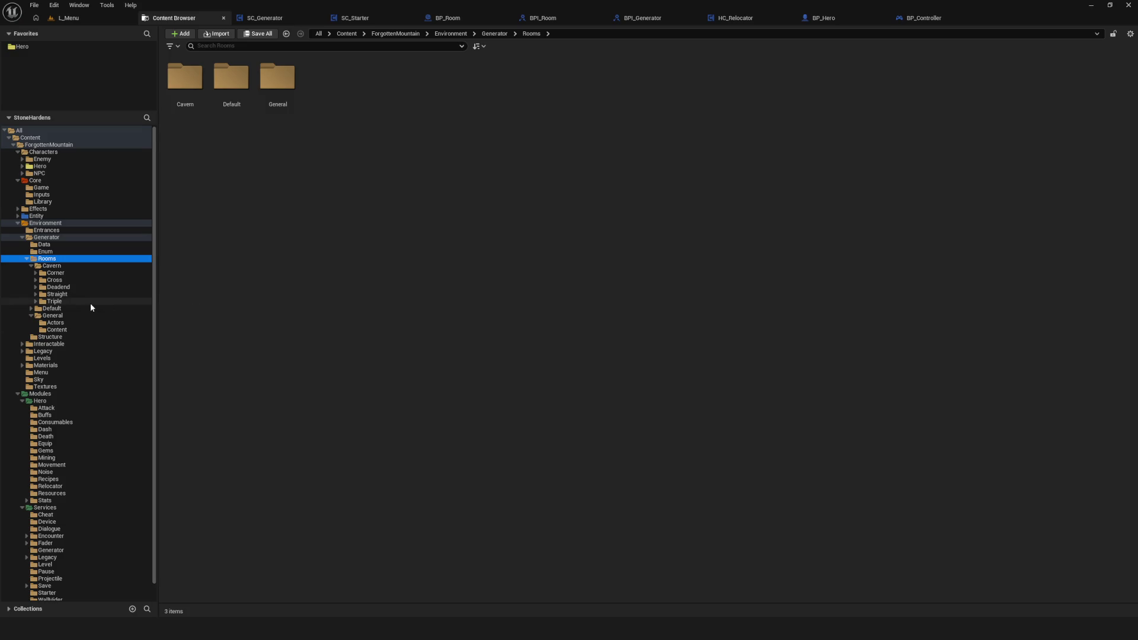
scroll(90, 304, "down", 1)
scroll(91, 306, "up", 1)
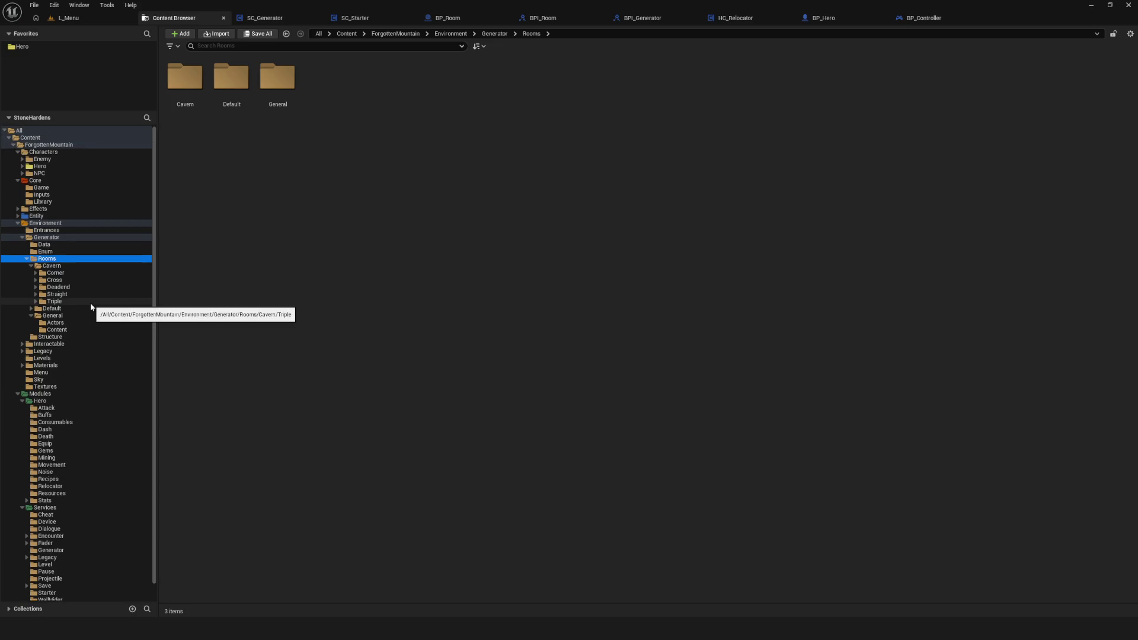
left_click(56, 272)
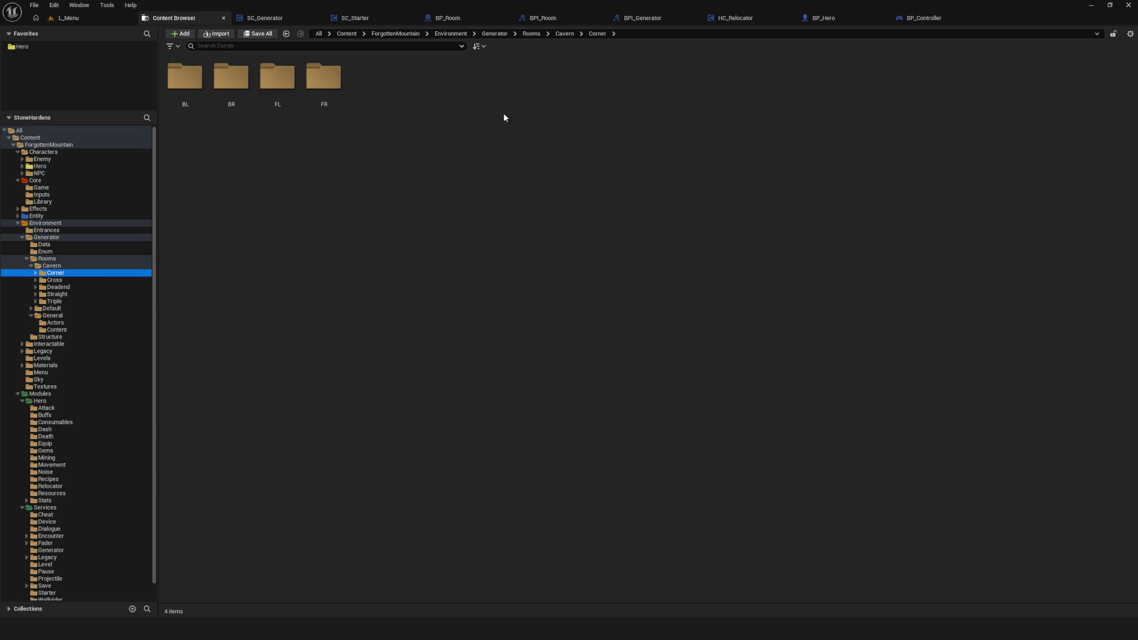
- Open the BP_Cavern_Corner_BR_01 blueprint, then open the L_Cavern level from the Levels folder
double_click(247, 89)
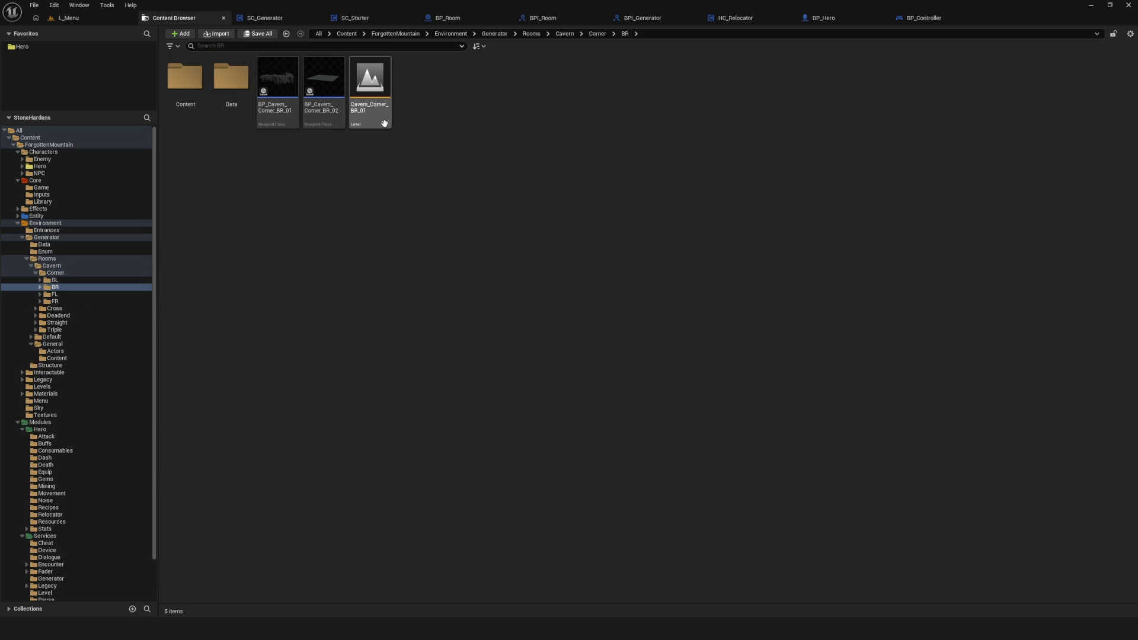
double_click(277, 88)
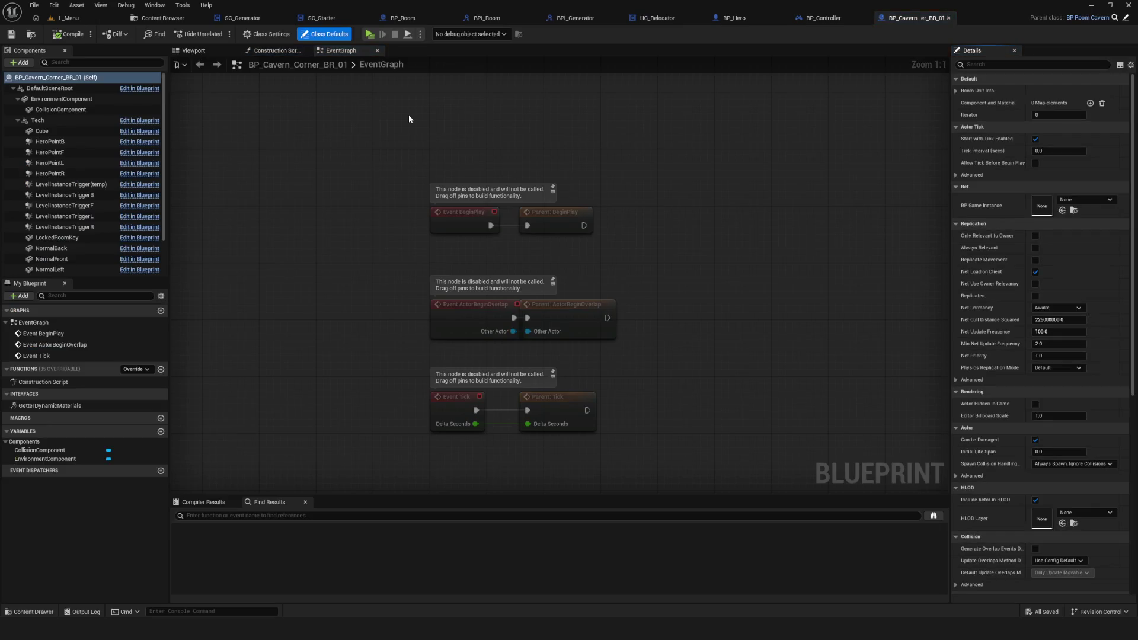
left_click(165, 19)
scroll(102, 357, "down", 2)
left_click(43, 358)
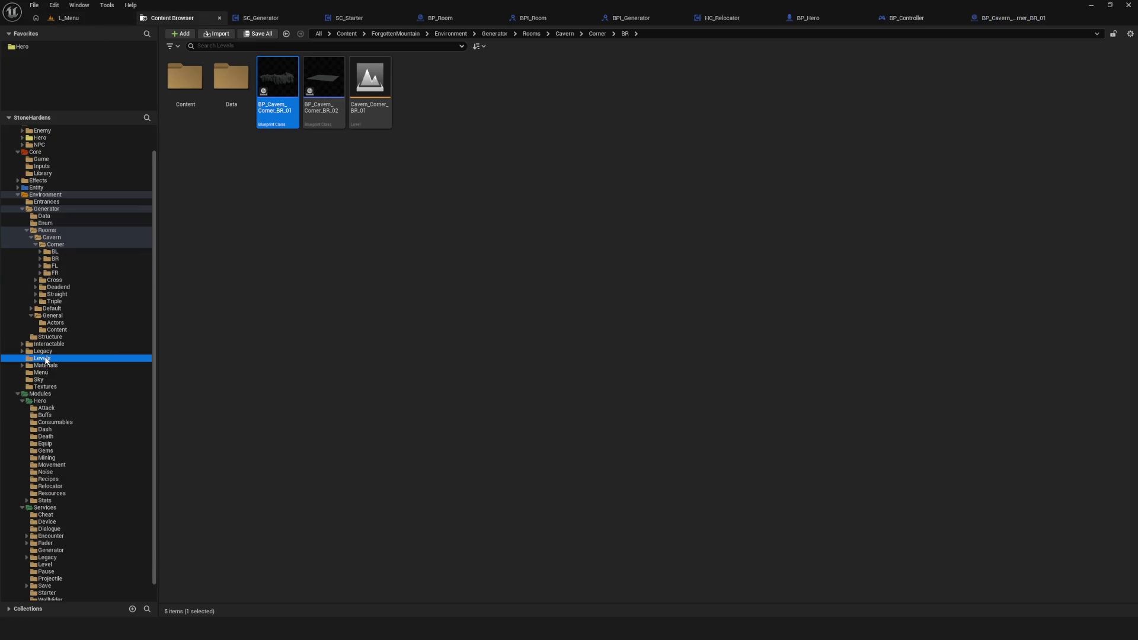
left_click(236, 89)
double_click(236, 89)
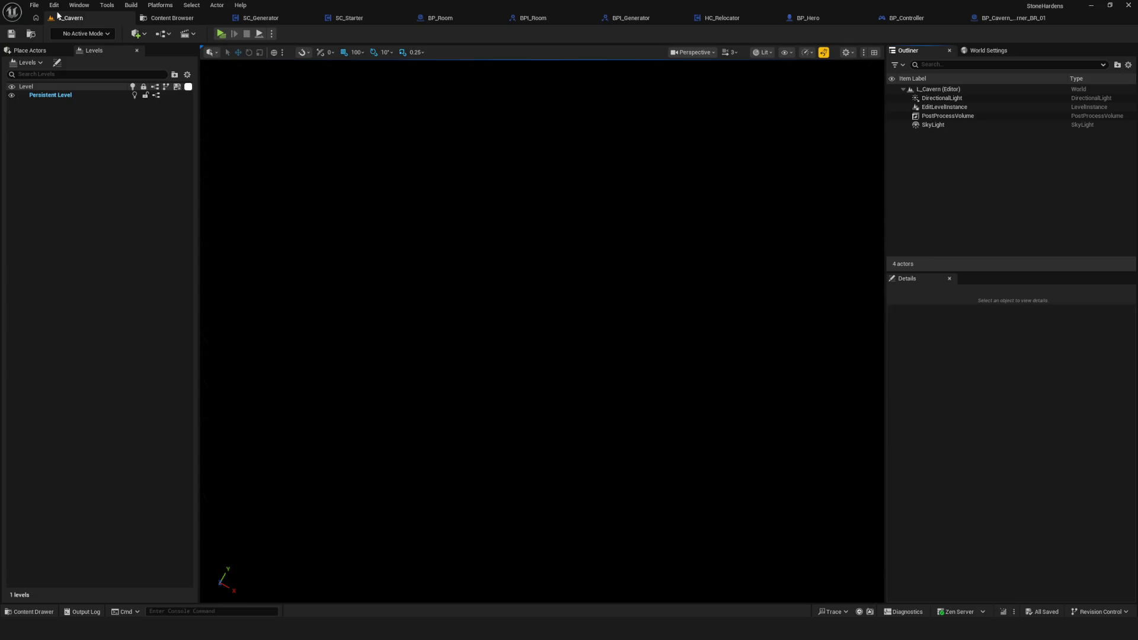
- Select the EditLevelInstance actor, cancelling the Save Level As dialog each time it appears
left_click(944, 107)
key("ctrl+alt+s")
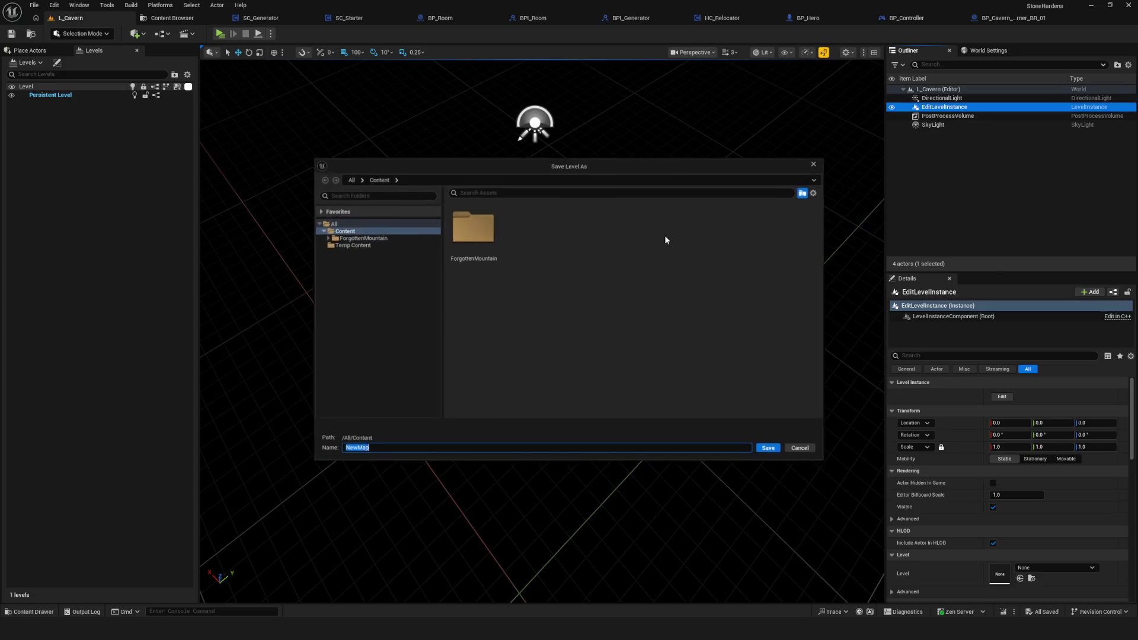
left_click(822, 164)
left_click(615, 268)
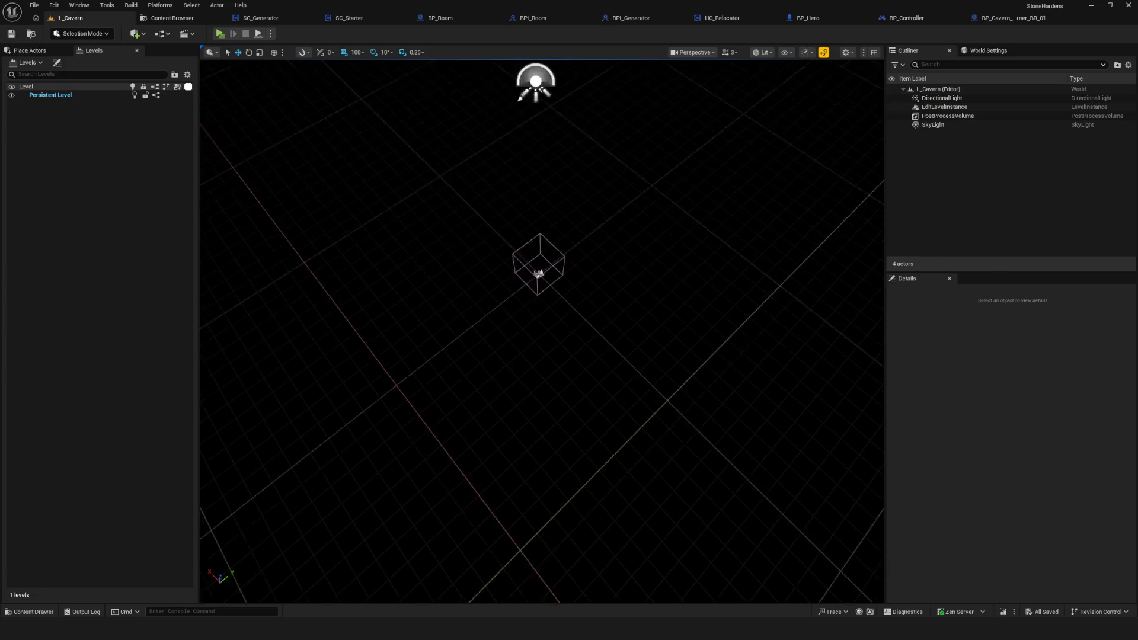
left_click(963, 109)
key("ctrl+alt+s")
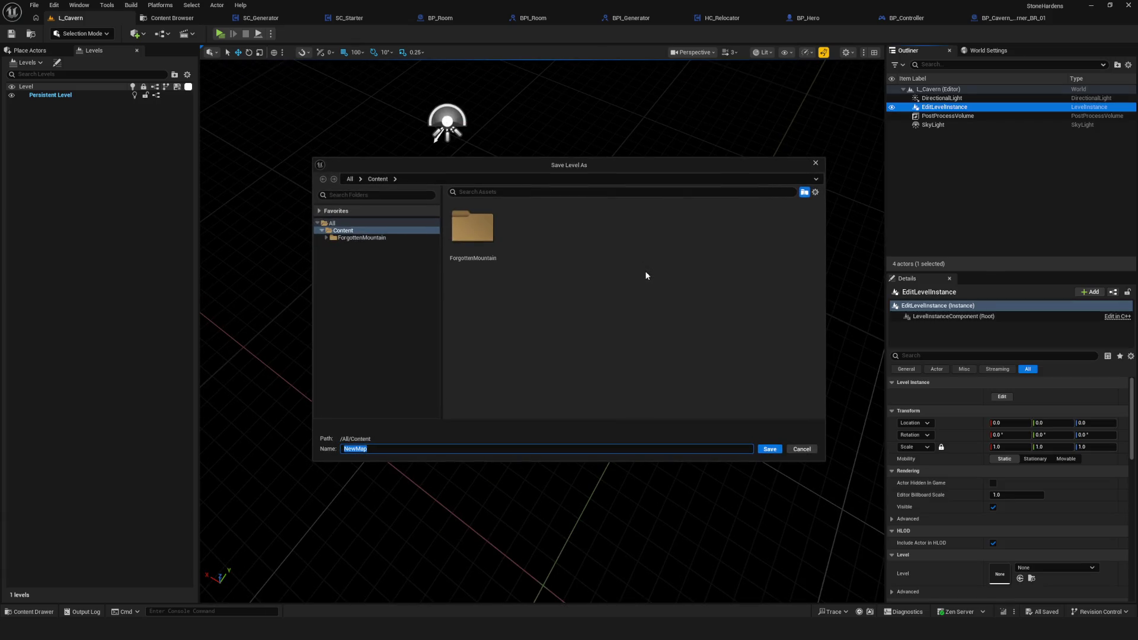
left_click(815, 163)
left_click(806, 183)
left_click(974, 107)
- Open the EditLevelInstance's Level dropdown to list the assignable cavern levels
scroll(1080, 447, "down", 3)
scroll(1098, 440, "up", 4)
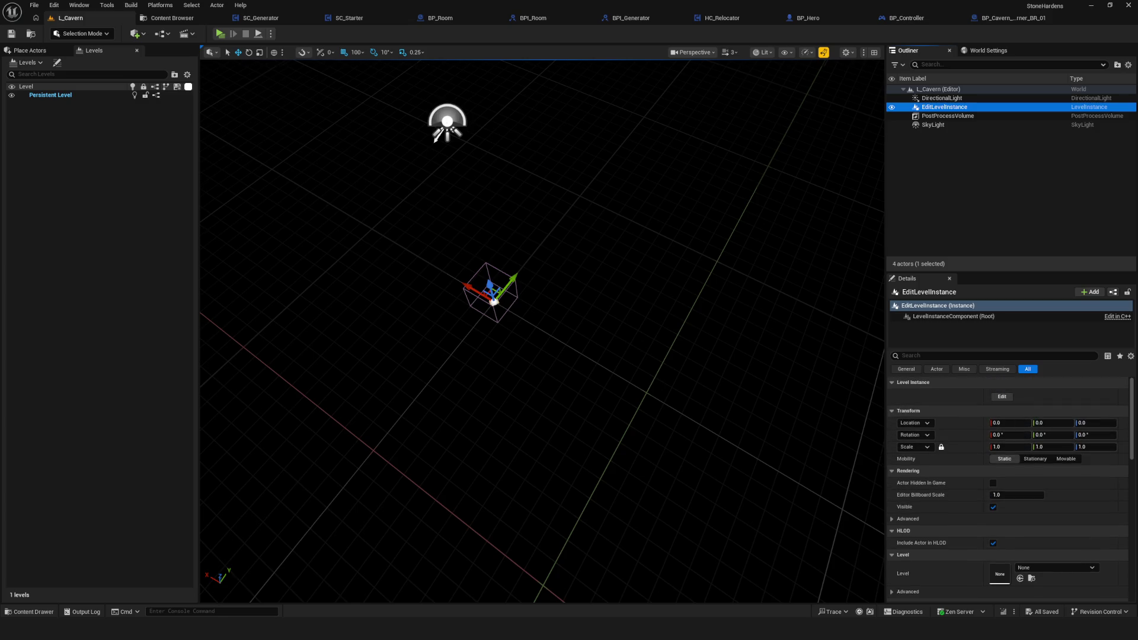
left_click_drag(635, 343, 883, 441)
left_click(1044, 564)
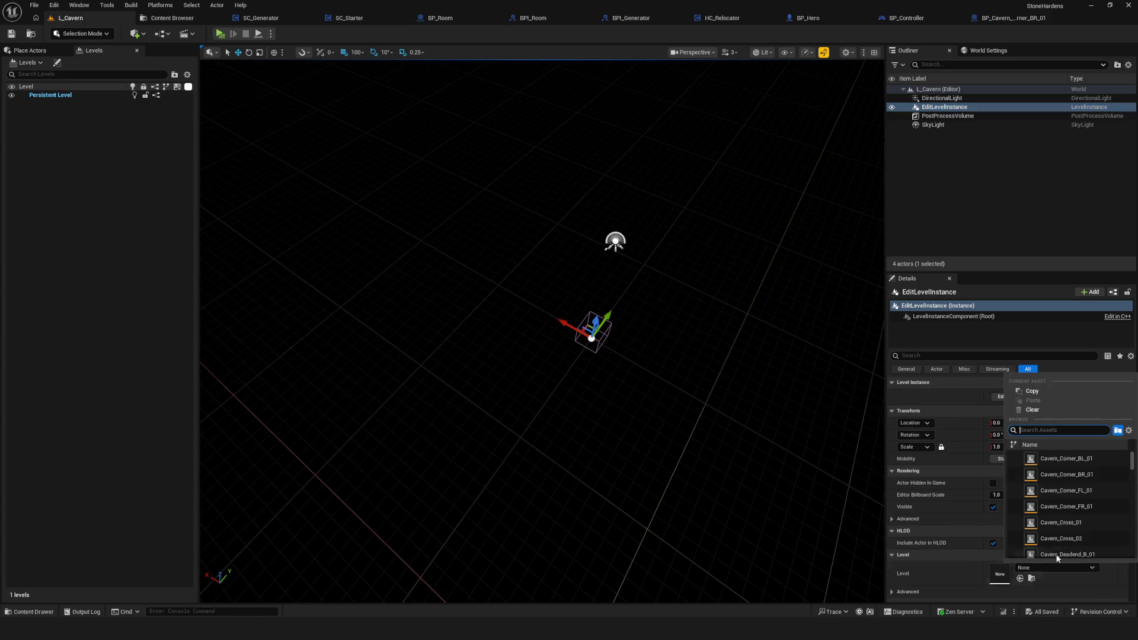
- Load Cavern_Corner_BR_01 and set the BP_Walls ColliderComp mesh to Cavern_Corner_BR_01_Collider
left_click(1102, 473)
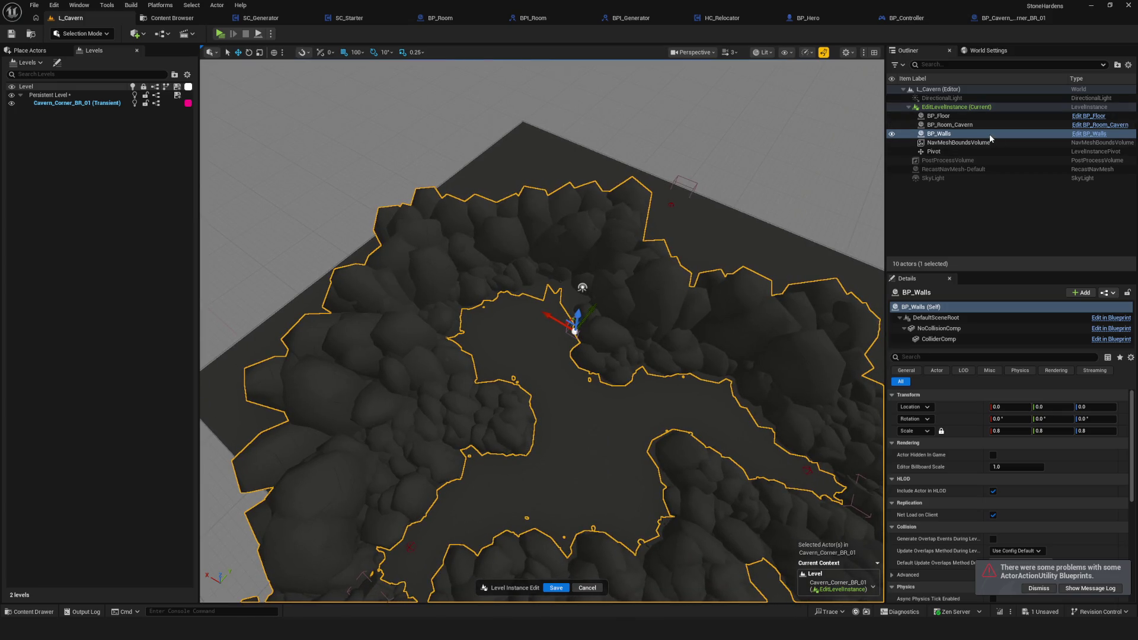
left_click(951, 339)
scroll(612, 366, "up", 3)
scroll(976, 385, "down", 2)
scroll(1103, 446, "up", 2)
left_click(1041, 460)
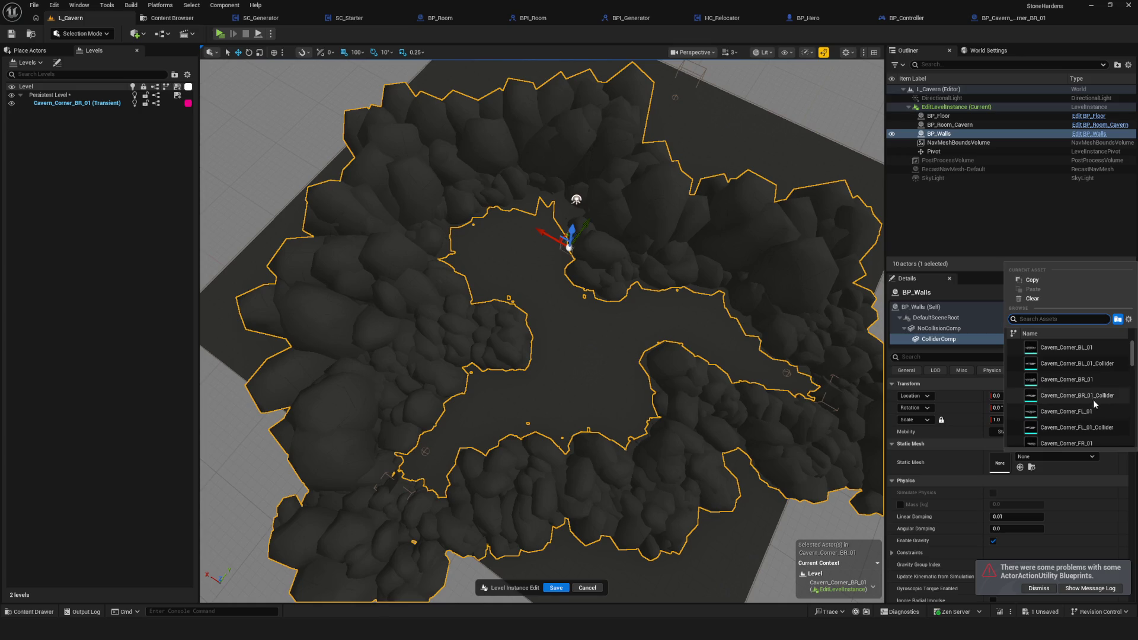
left_click(1077, 397)
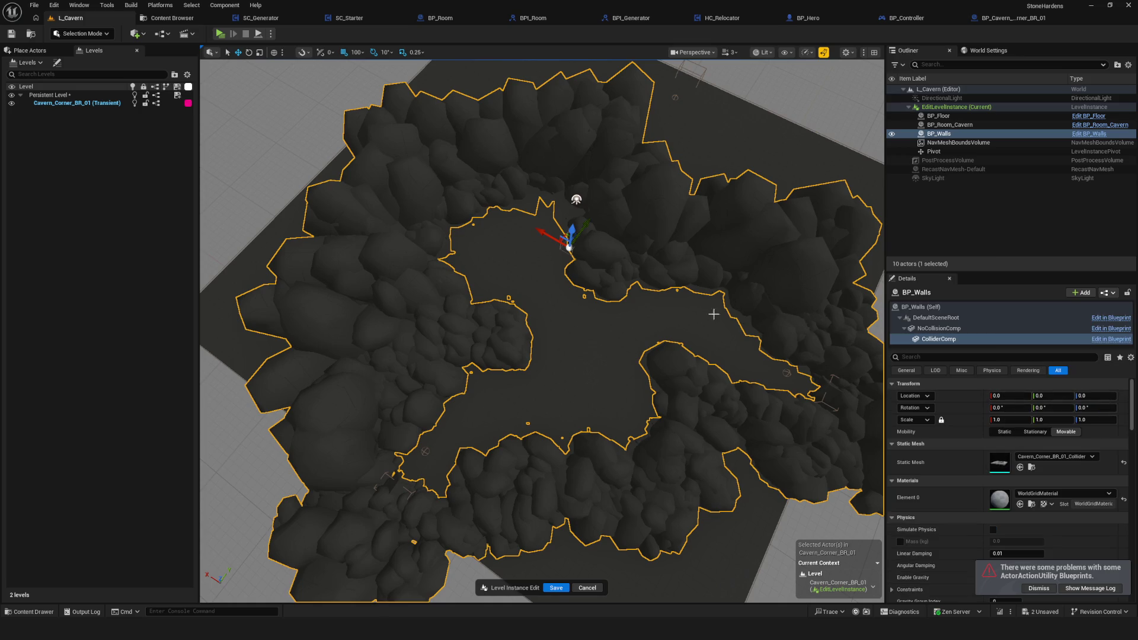
- Finish editing the level instance and save the L_Cavern level
left_click_drag(704, 336, 703, 350)
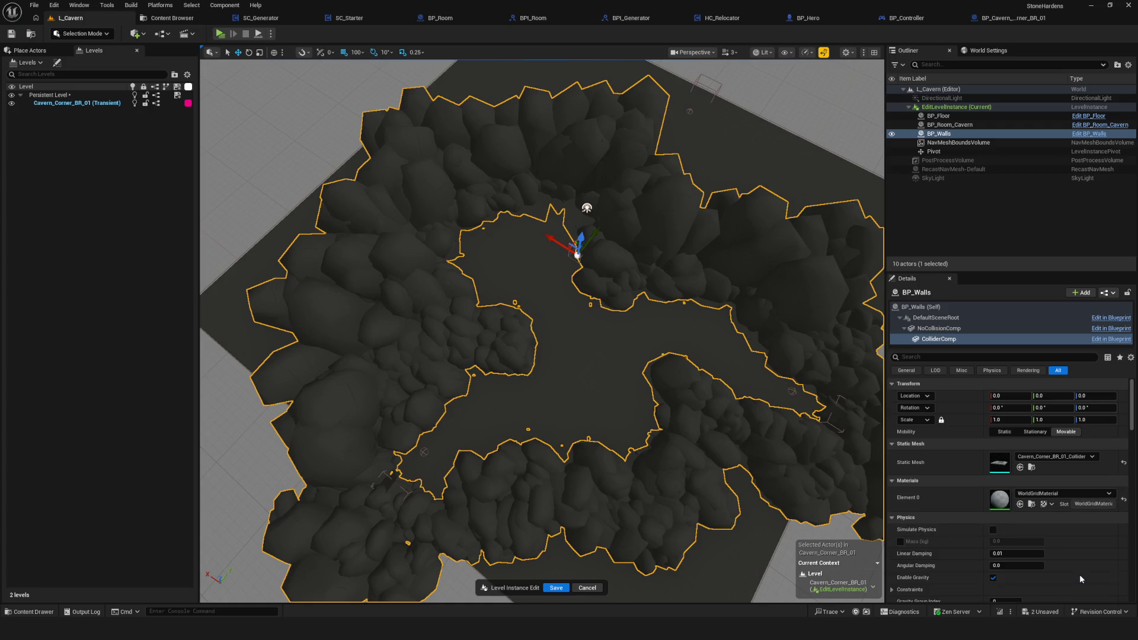
left_click_drag(565, 338, 501, 383)
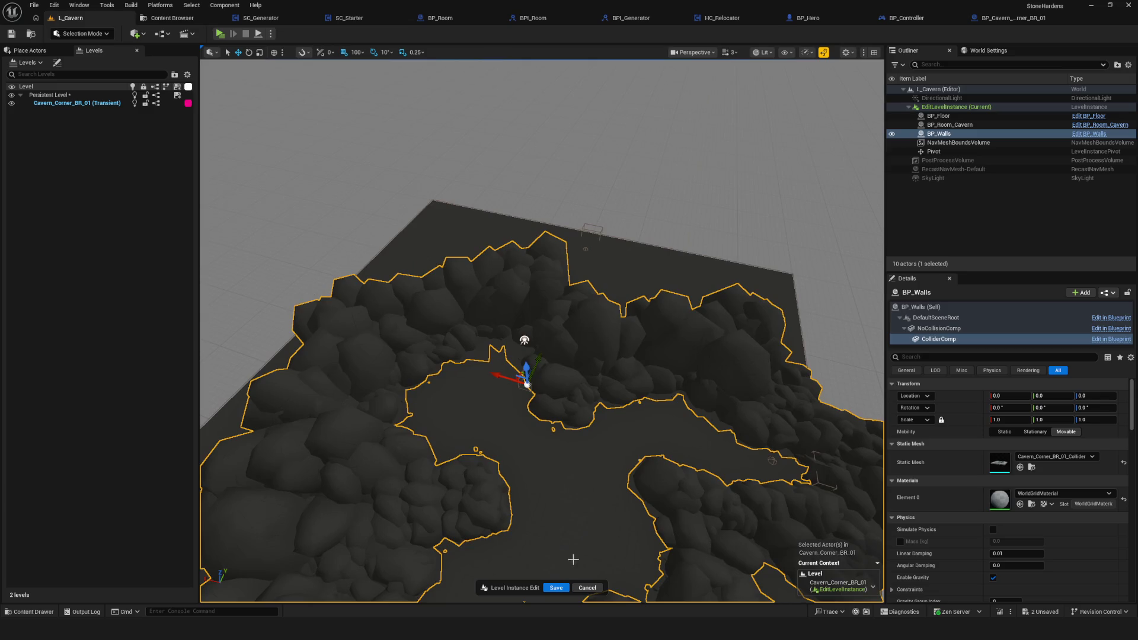
left_click(555, 587)
left_click_drag(540, 429, 510, 330)
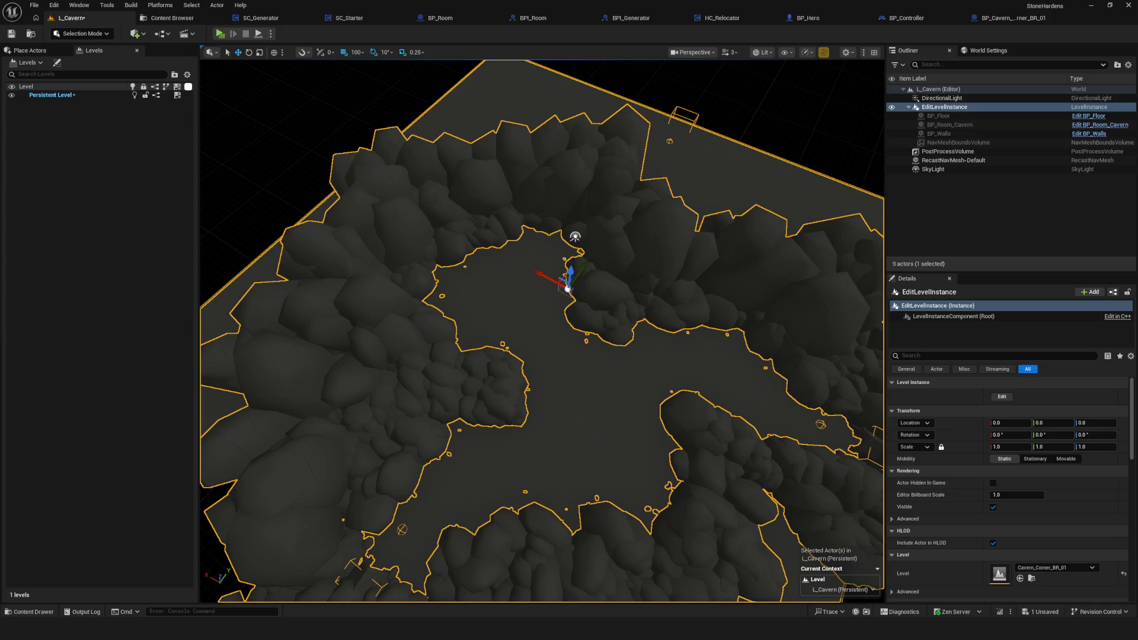
mouse_move(640, 341)
left_mouse_down()
mouse_move(640, 285)
mouse_move(599, 278)
mouse_move(563, 255)
mouse_move(546, 201)
left_mouse_up()
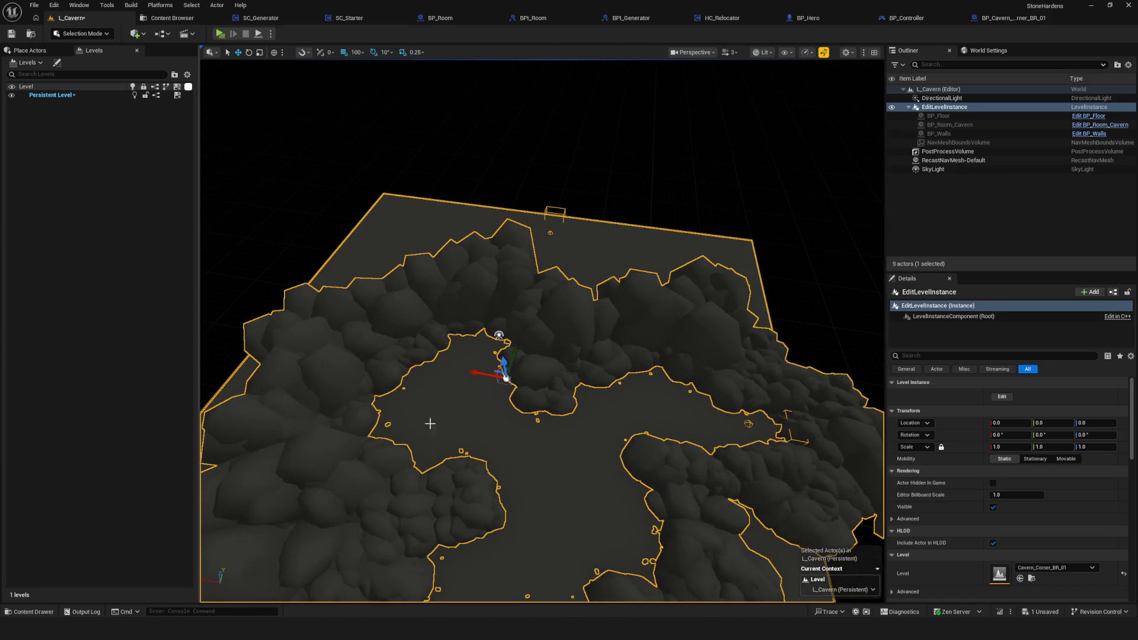
left_click(12, 34)
- Clear the EditLevelInstance Level back to None
left_click_drag(533, 356, 586, 320)
left_click(1055, 568)
left_click(1124, 573)
left_click(1124, 573)
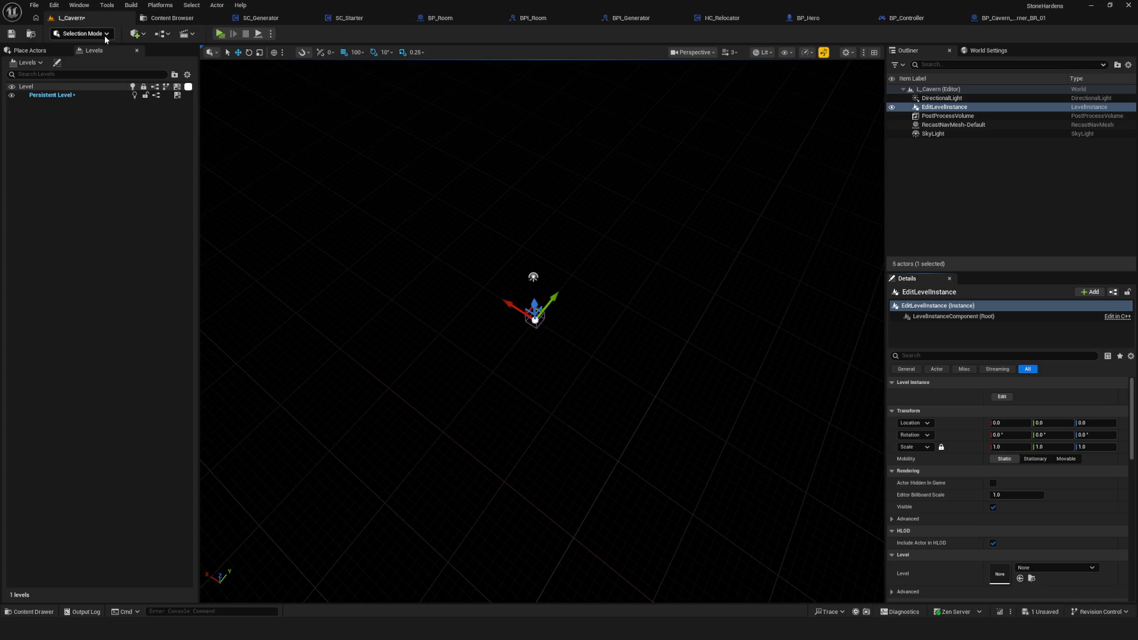
- Start a Play session with a new game, then stop it with Esc
left_click(220, 33)
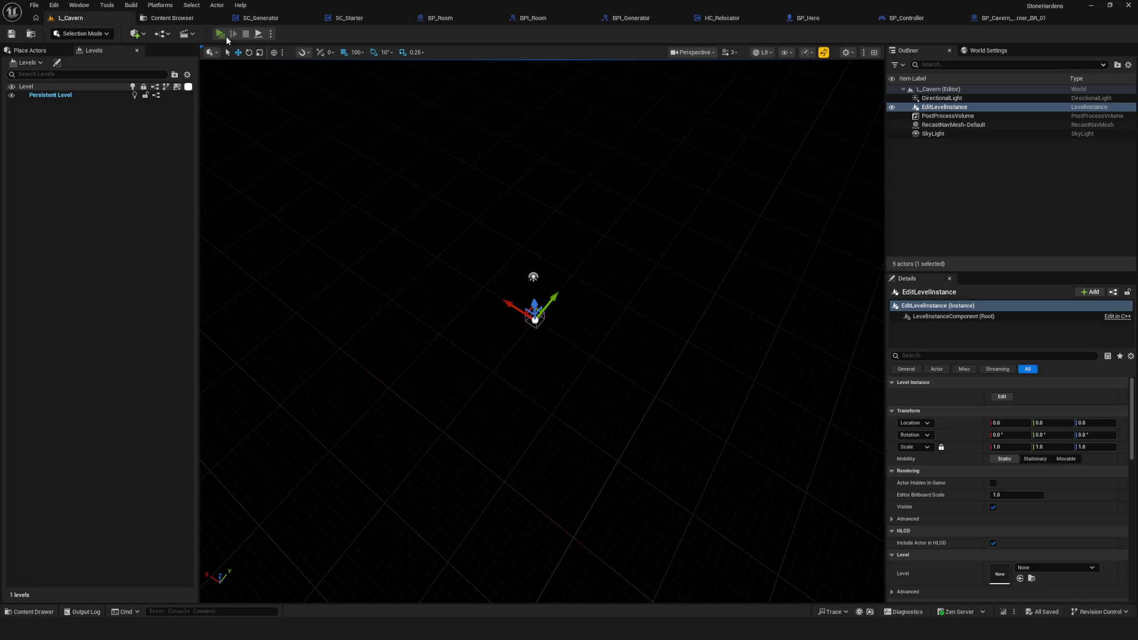
left_click(589, 261)
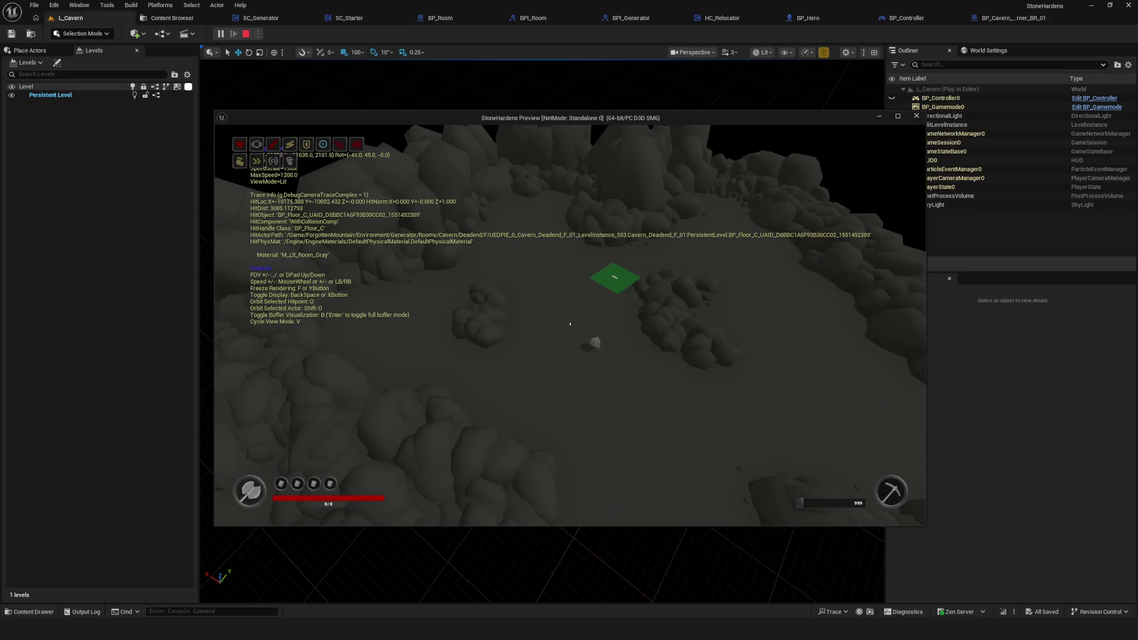
key("Escape")
- Play L_Cavern again and start a new game in a NewGame slot
left_click(219, 33)
left_click(583, 303)
left_click(592, 261)
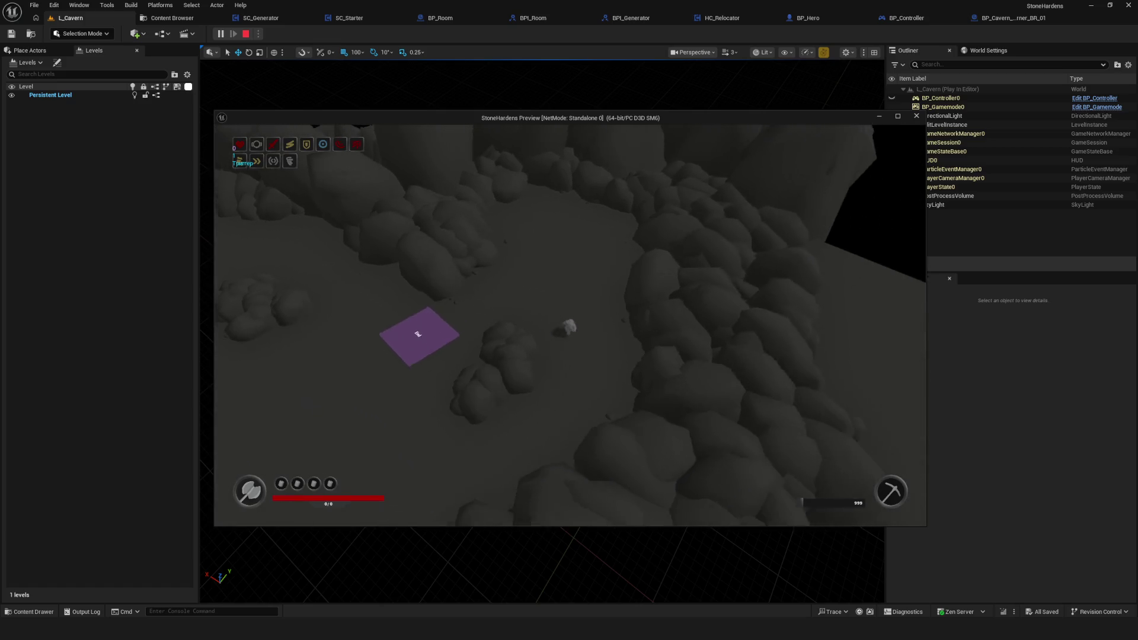
- Walk the hero with WASD past the Start tile into other rooms, then stop with Esc
key("a")
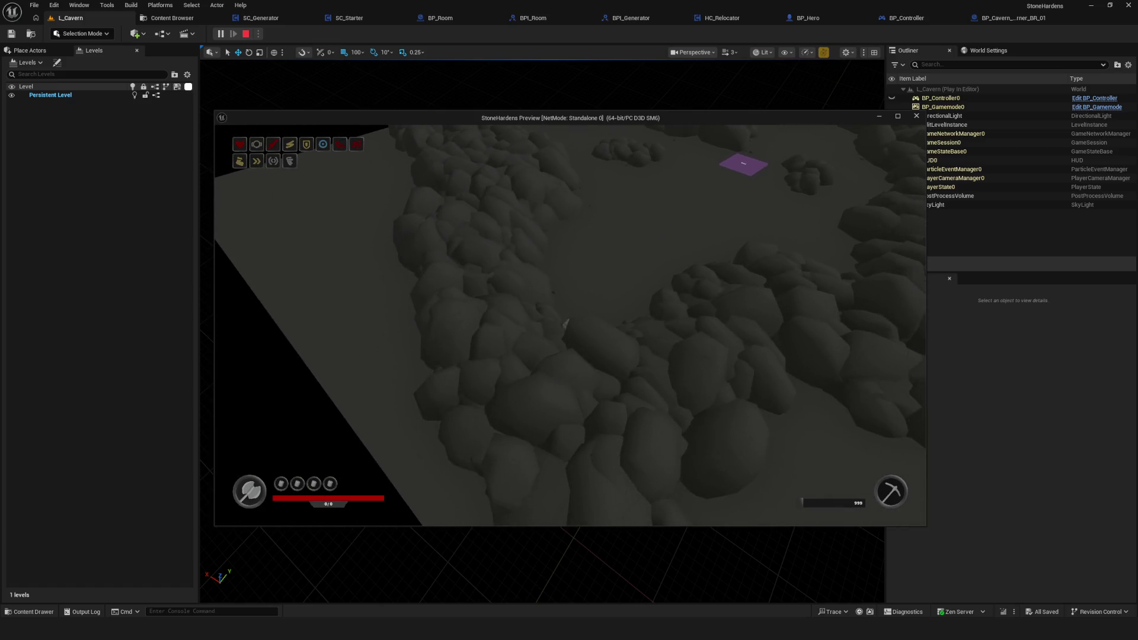
key("d")
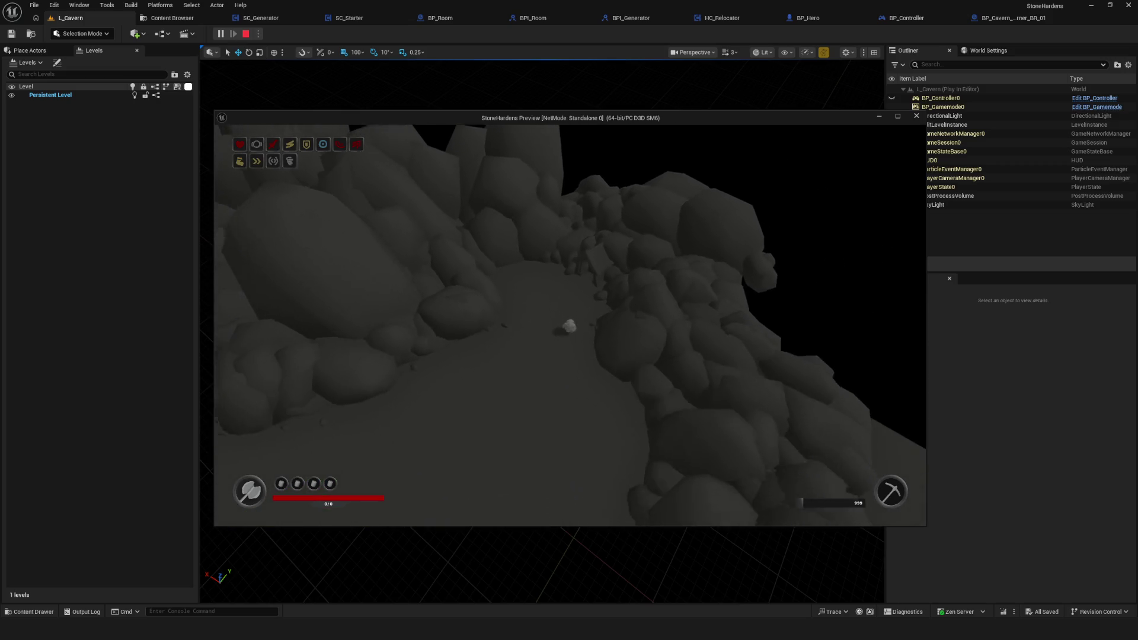
key("a")
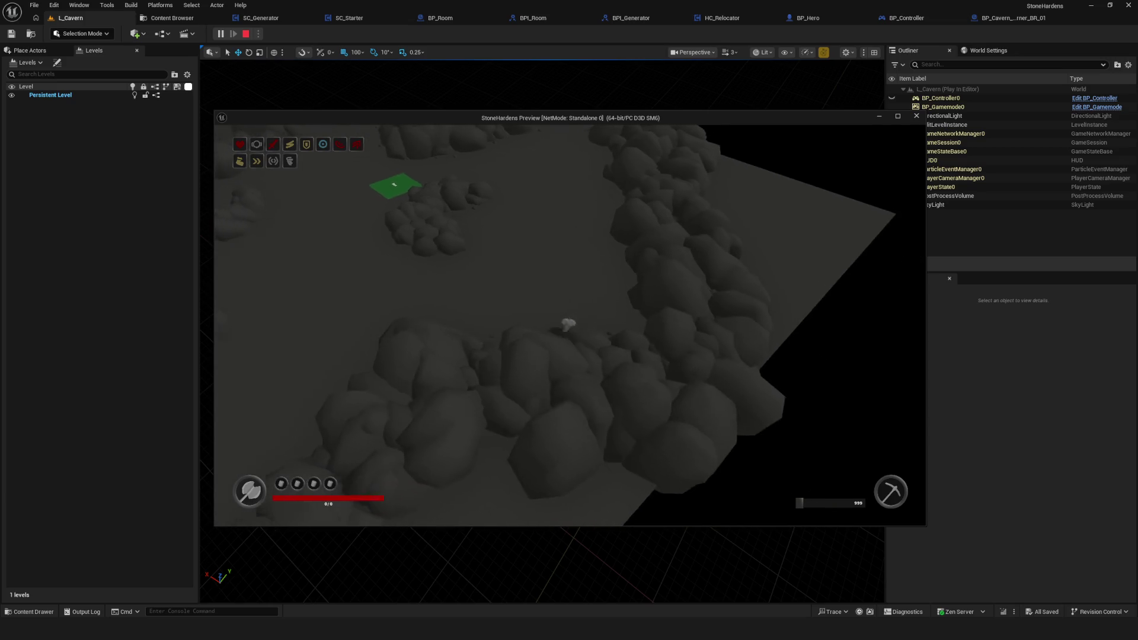
key("s")
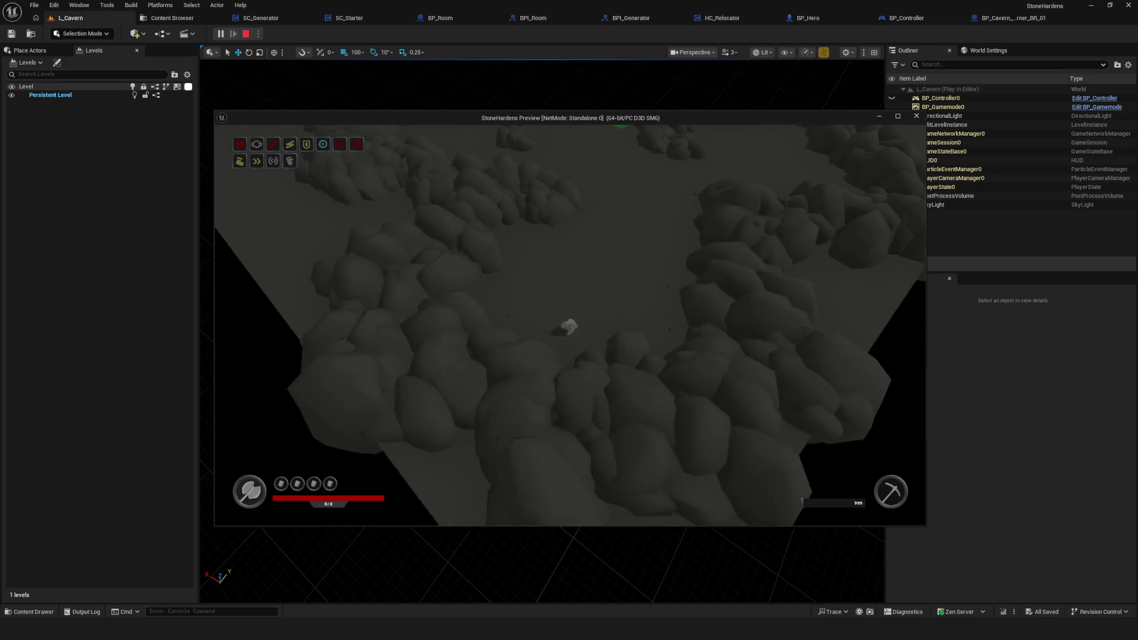
key("w")
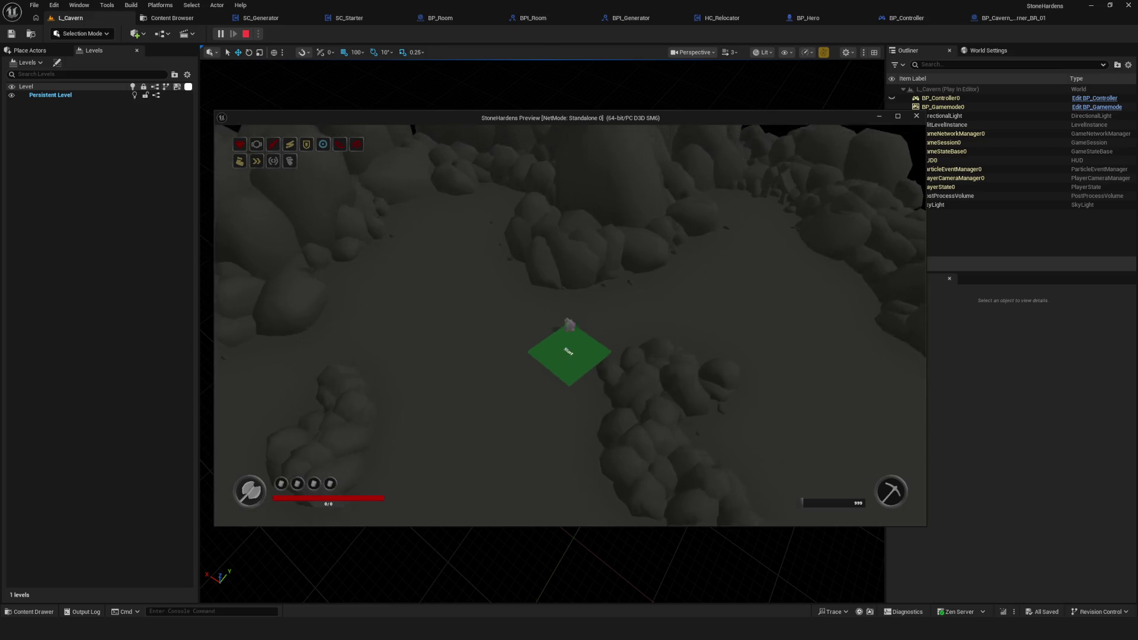
key("d")
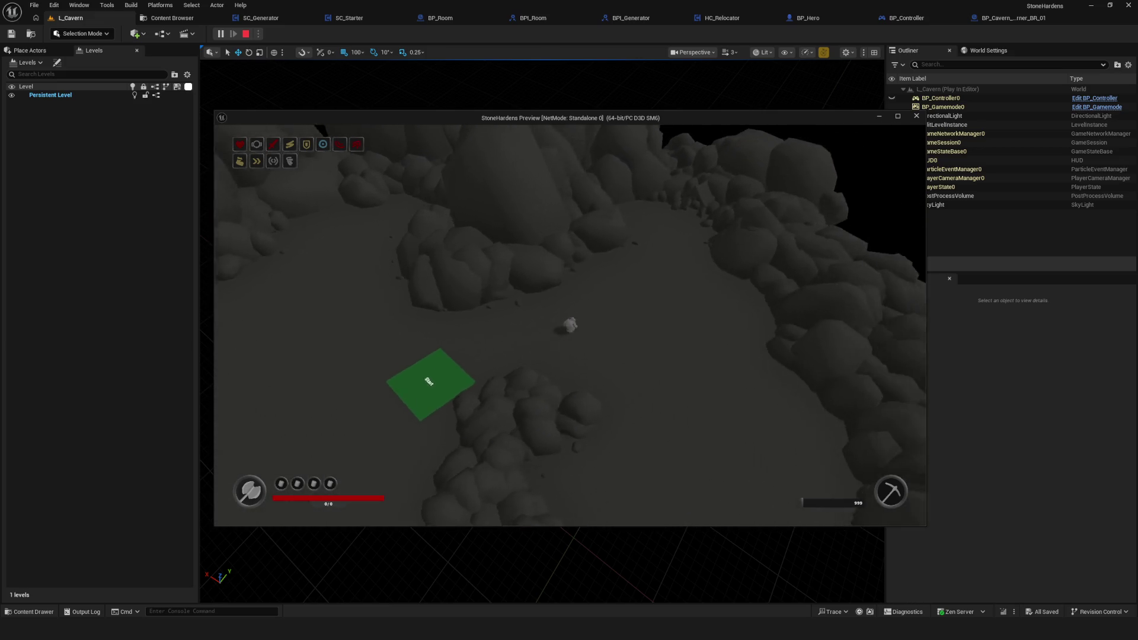
key("d")
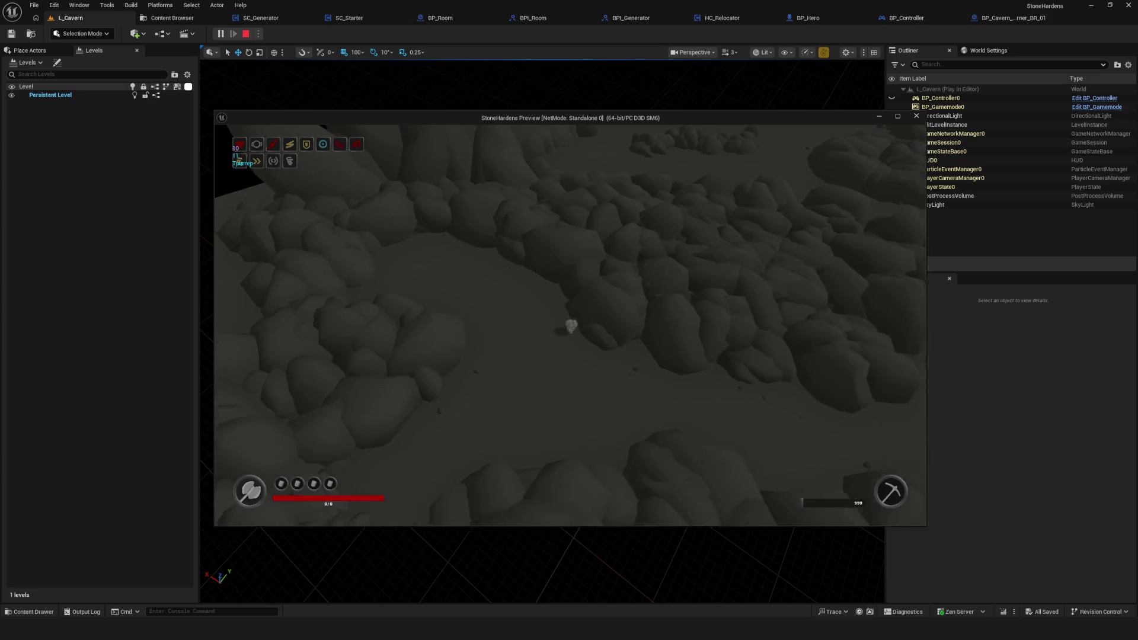
key("d")
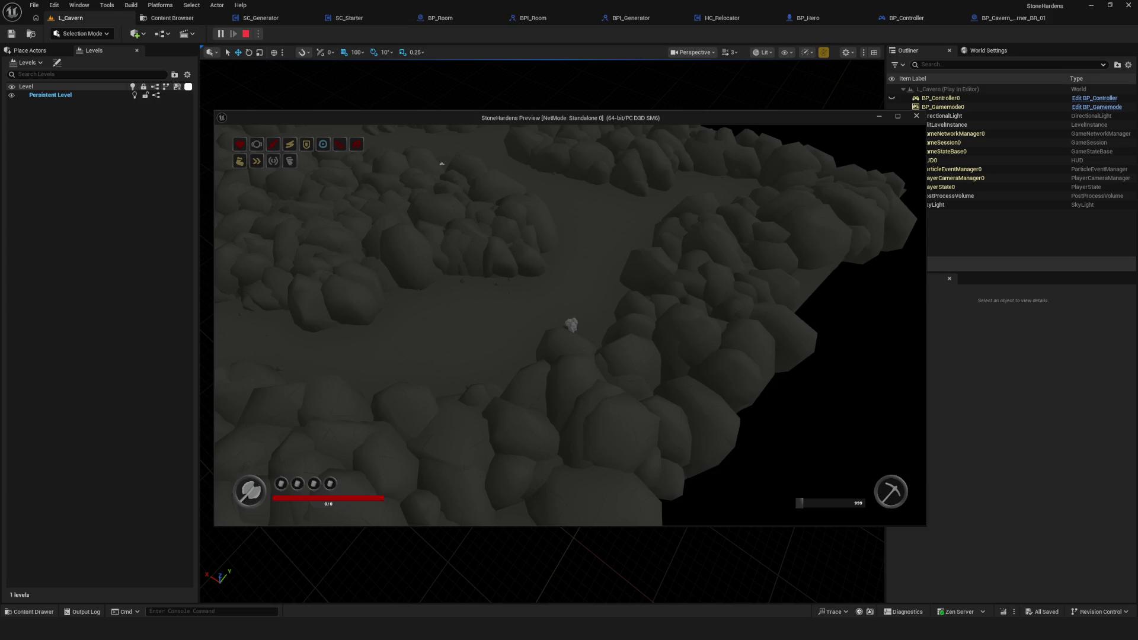
key("s")
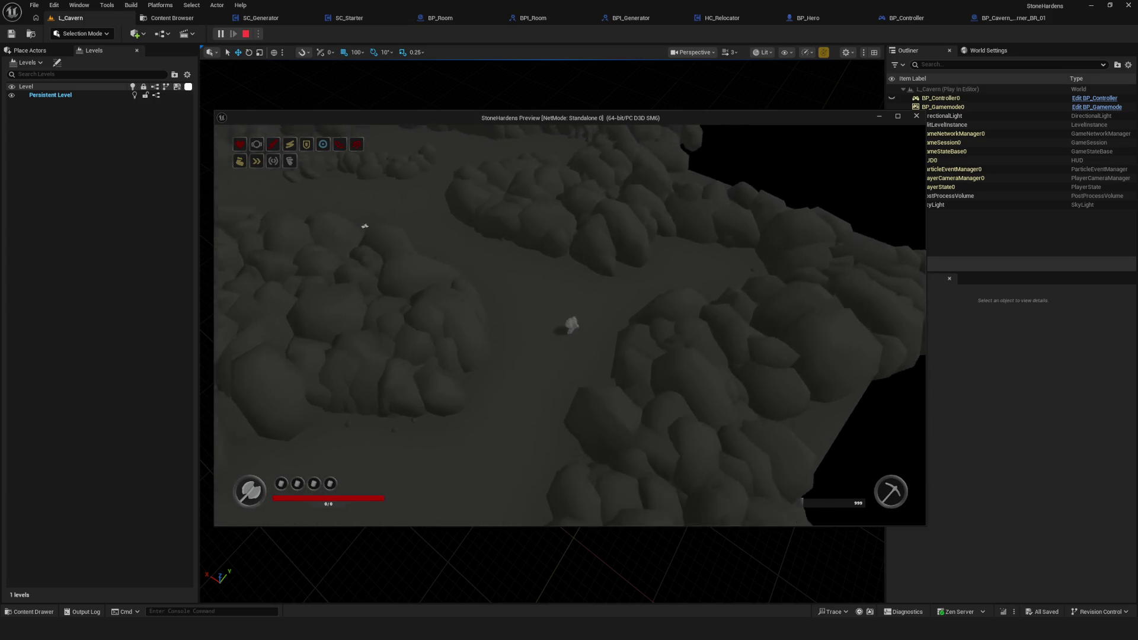
key("s")
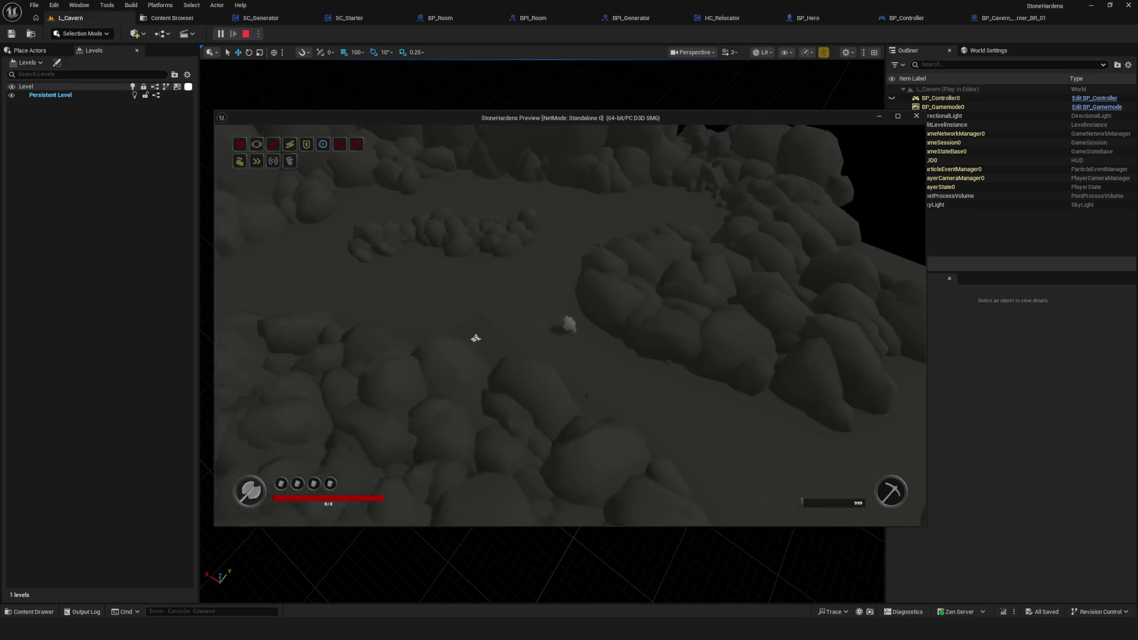
key("Escape")
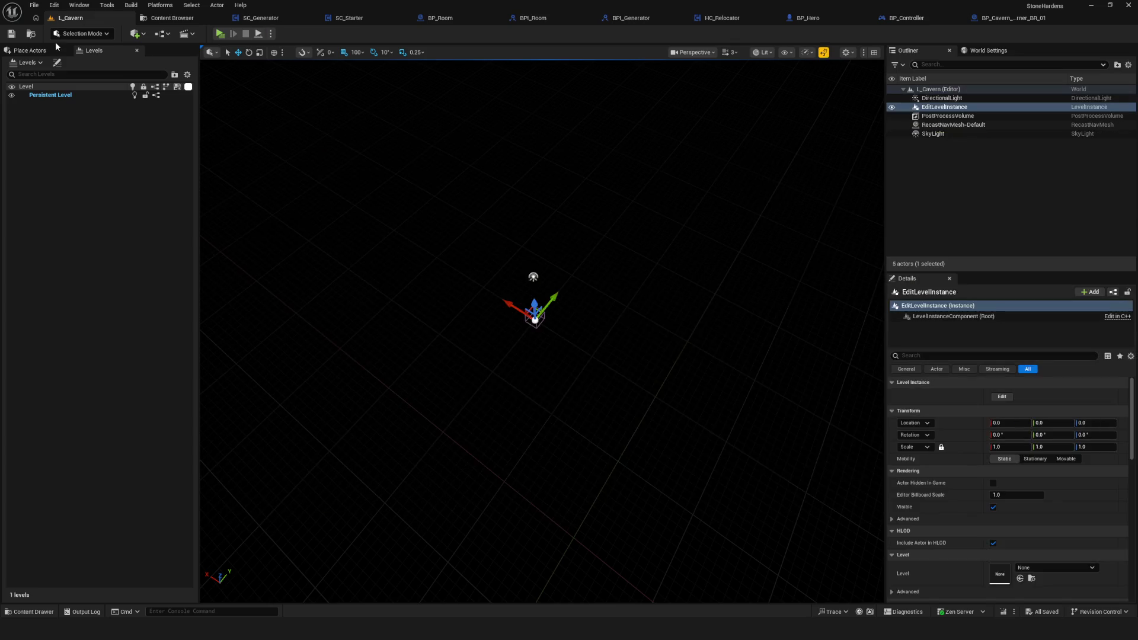
- Open the BP_Controller blueprint from the Core > Game folder in the content browser
left_click(172, 18)
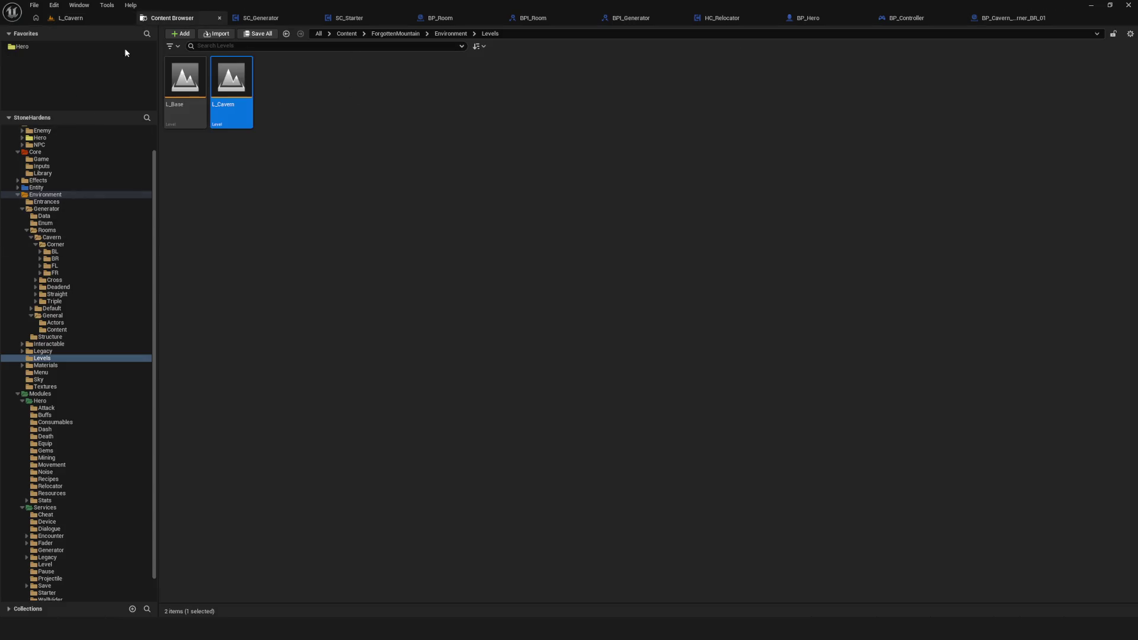
scroll(59, 178, "up", 2)
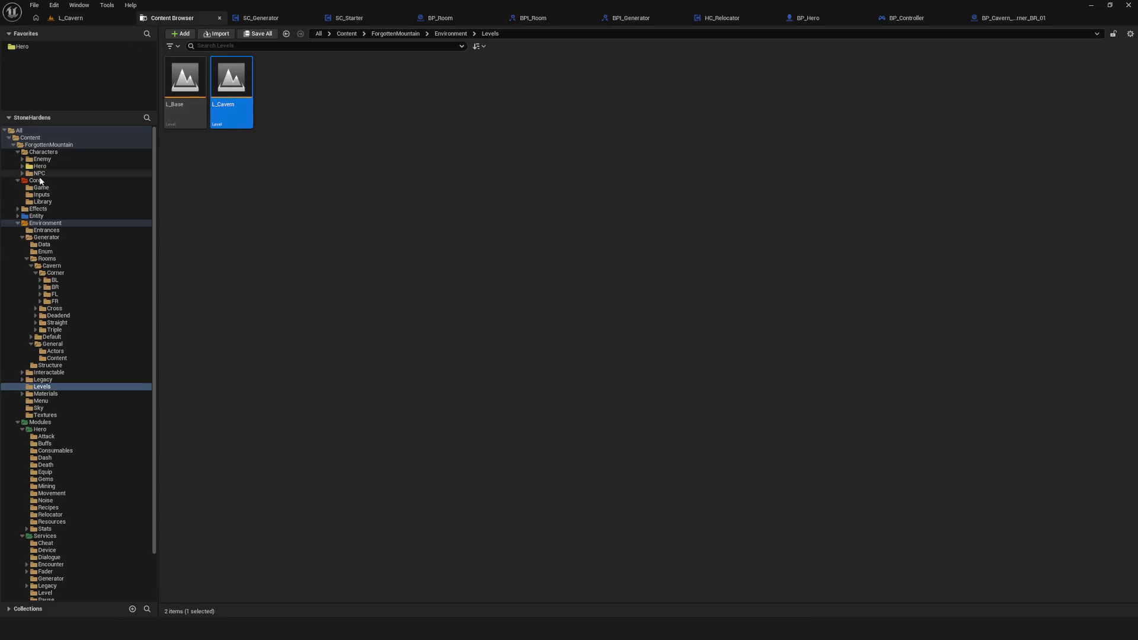
left_click(35, 180)
left_click(198, 93)
double_click(187, 91)
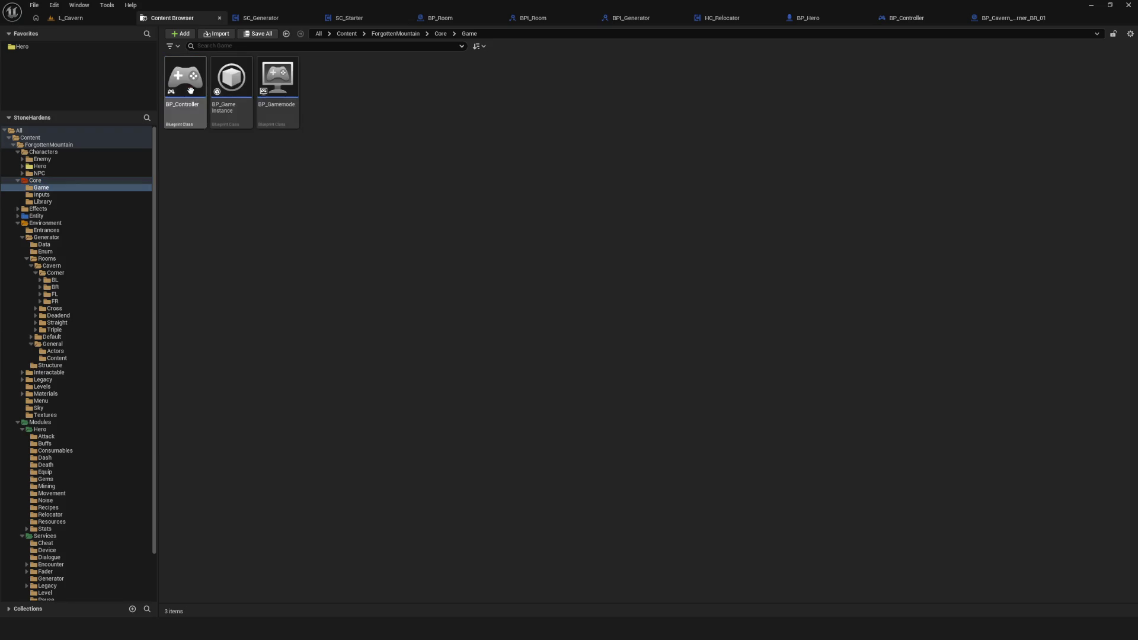
double_click(186, 89)
- Dismiss the node actions menu and pan the EventGraph to an empty area
scroll(394, 231, "up", 4)
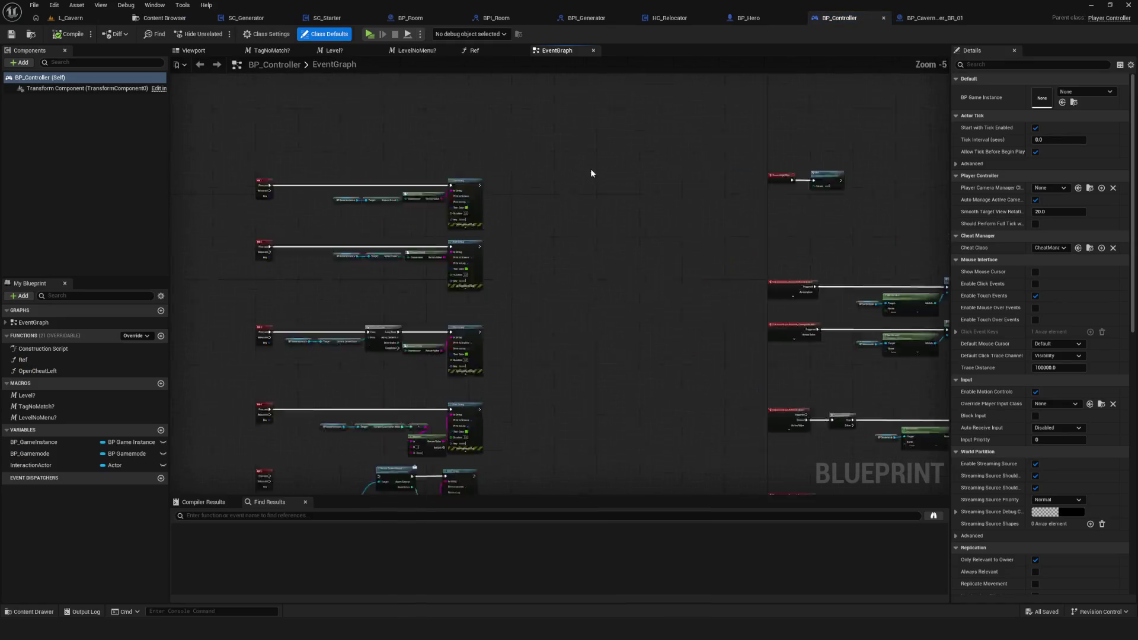
right_click(602, 169)
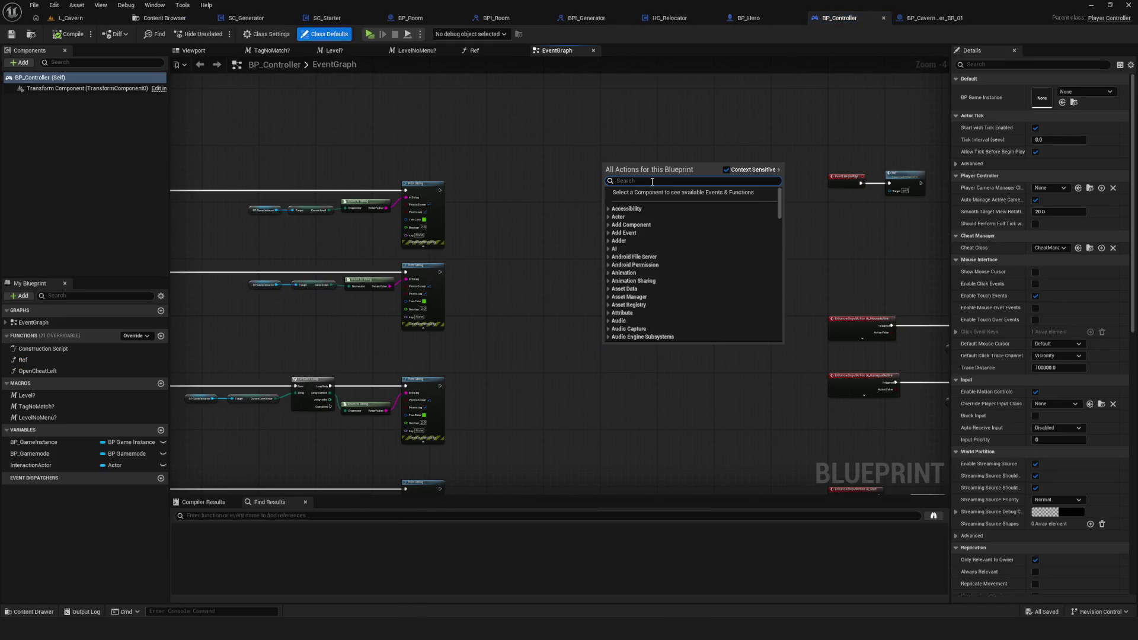
key("Escape")
scroll(693, 231, "up", 5)
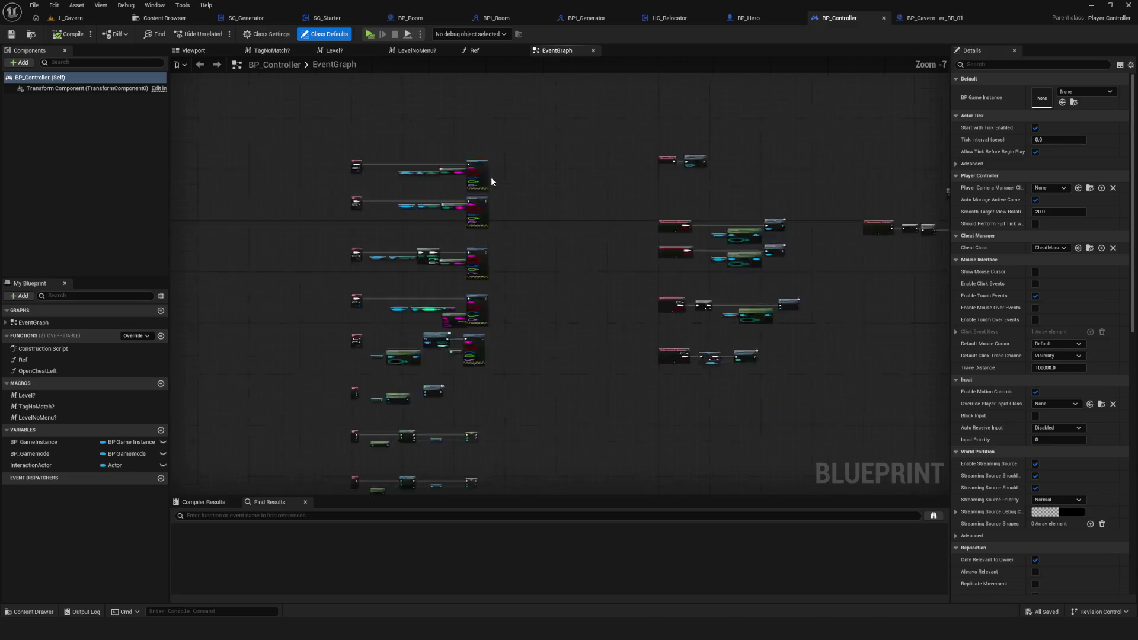
mouse_move(711, 259)
left_mouse_down()
mouse_move(701, 239)
mouse_move(493, 272)
left_mouse_up()
- Search node actions for 'sHOW MOSE', cancel without adding anything, and return to L_Cavern
right_click(510, 261)
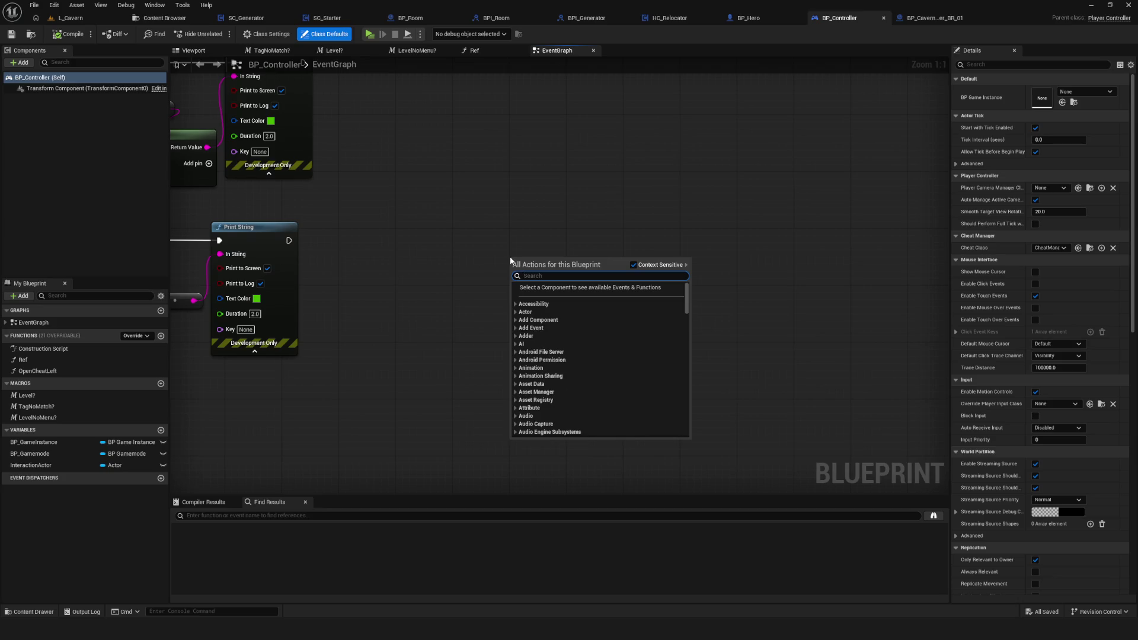
type("s")
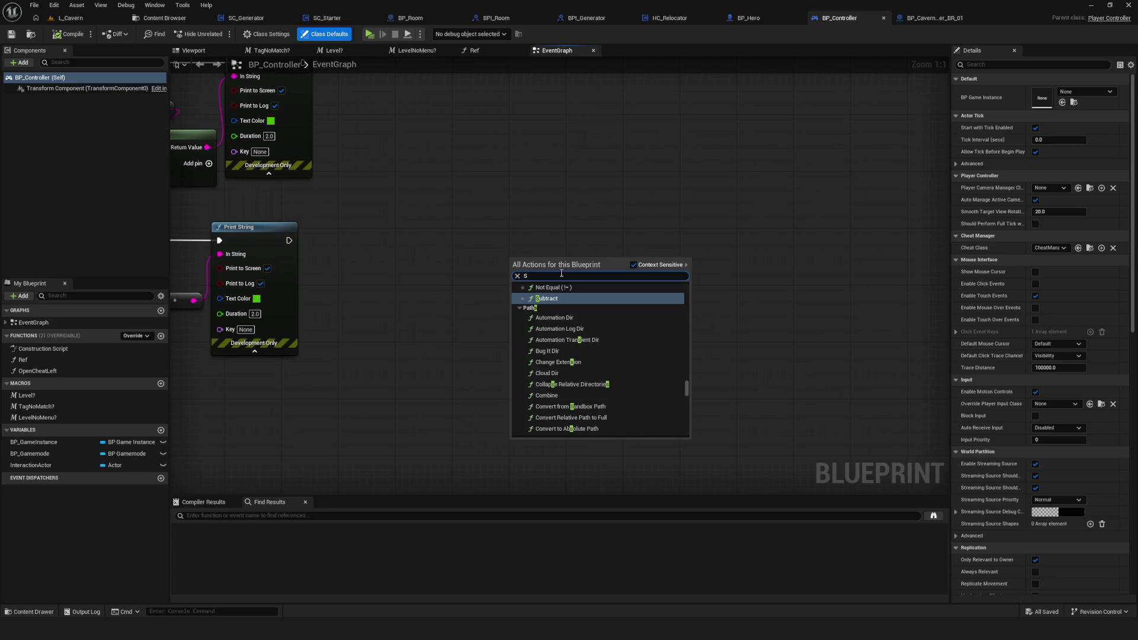
type("HOW")
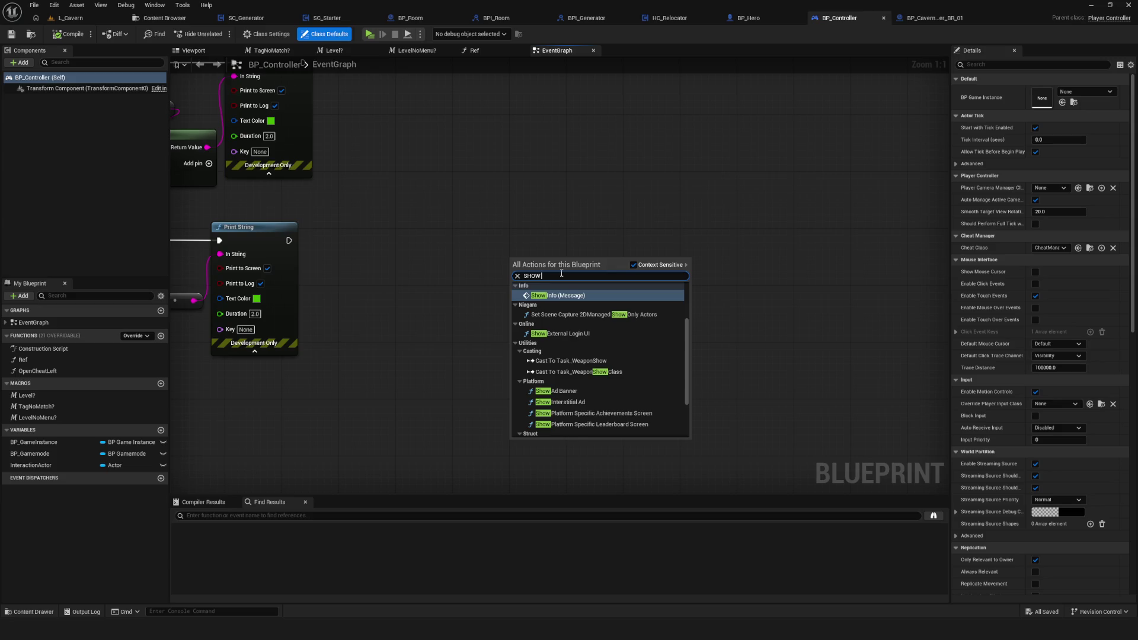
type(" MOUSE")
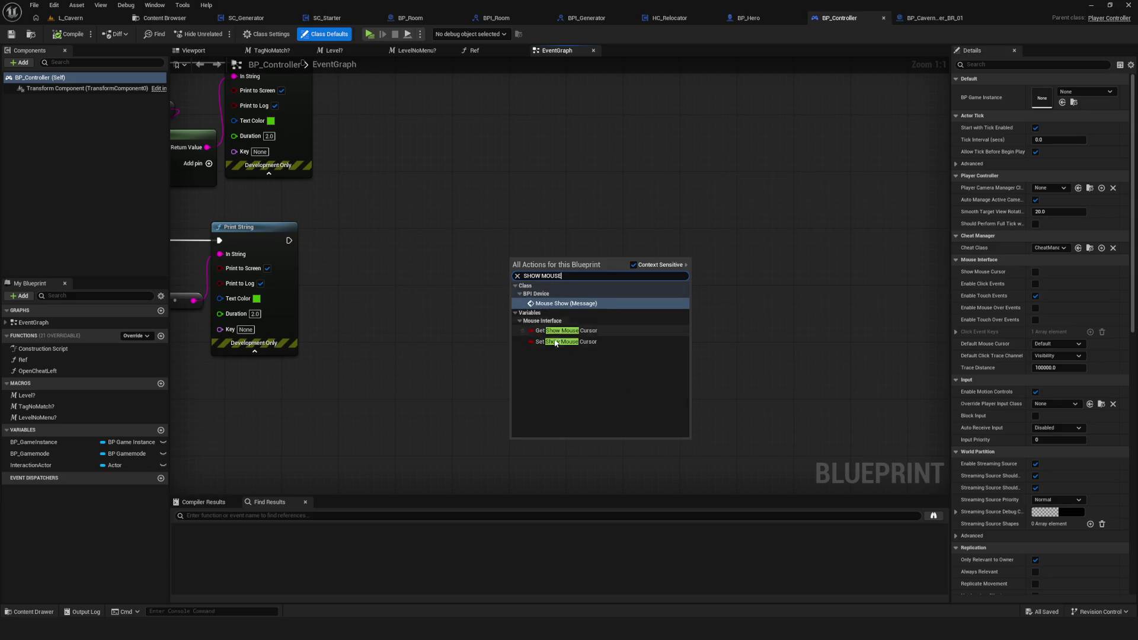
key("Escape")
left_click_drag(514, 216, 603, 224)
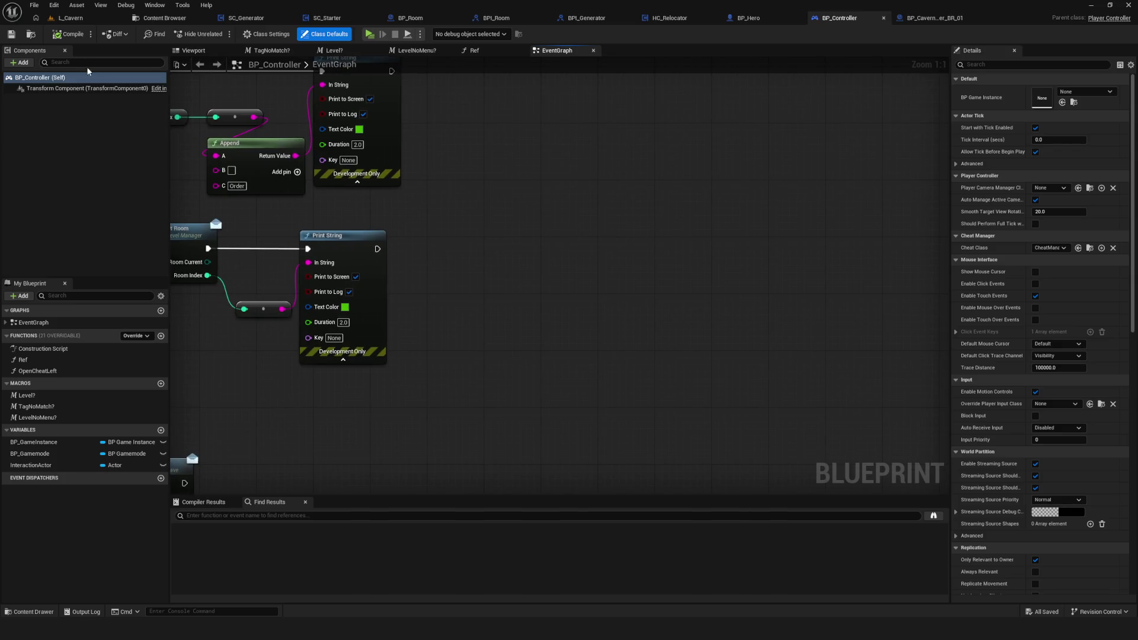
scroll(624, 231, "down", 7)
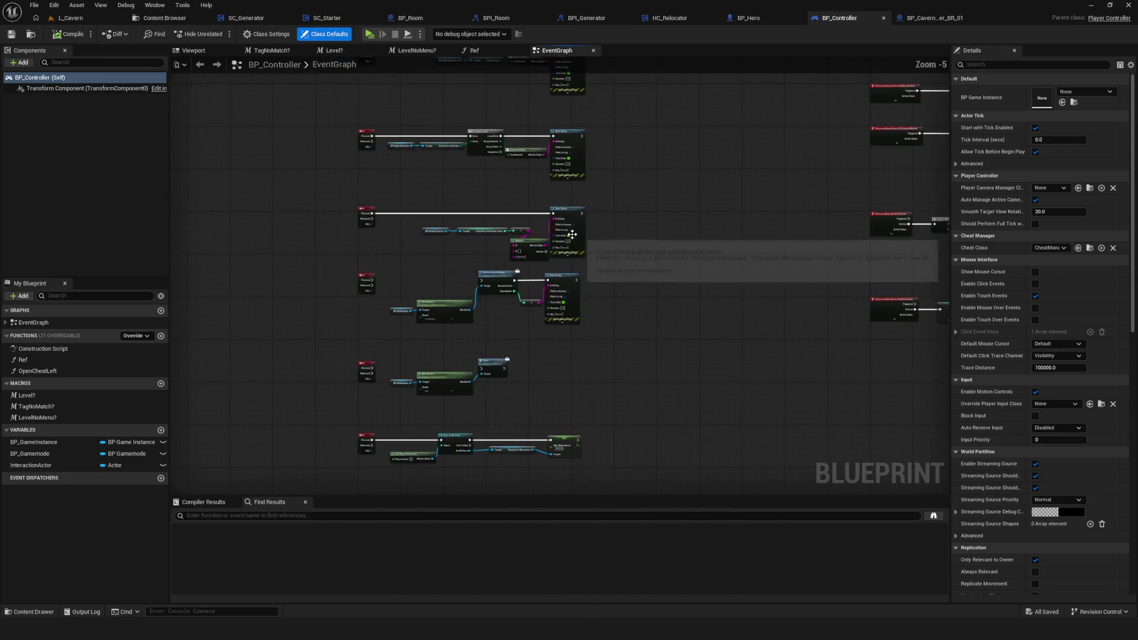
left_click(70, 18)
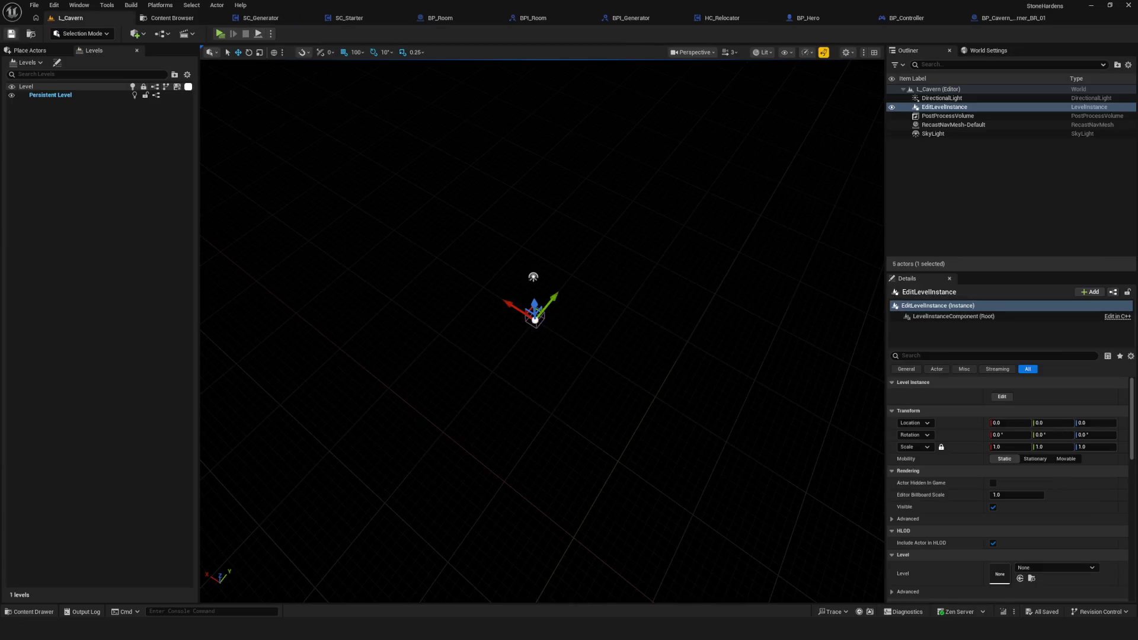
- Play L_Cavern, start a new game in the first slot, and walk the hero left
left_click(219, 34)
left_click(598, 296)
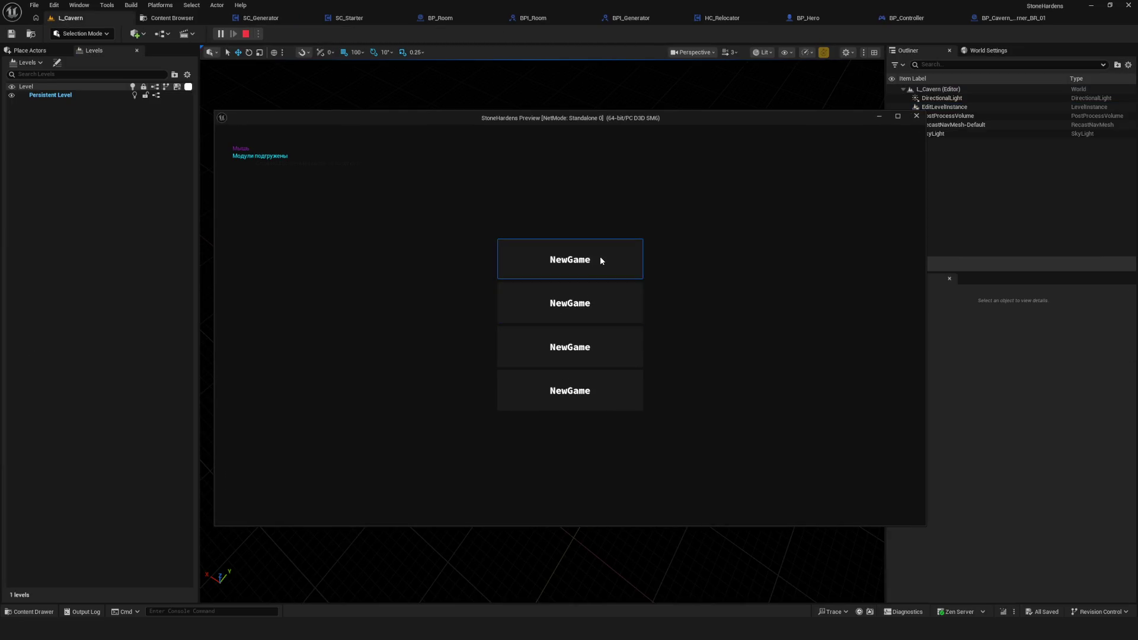
left_click(600, 256)
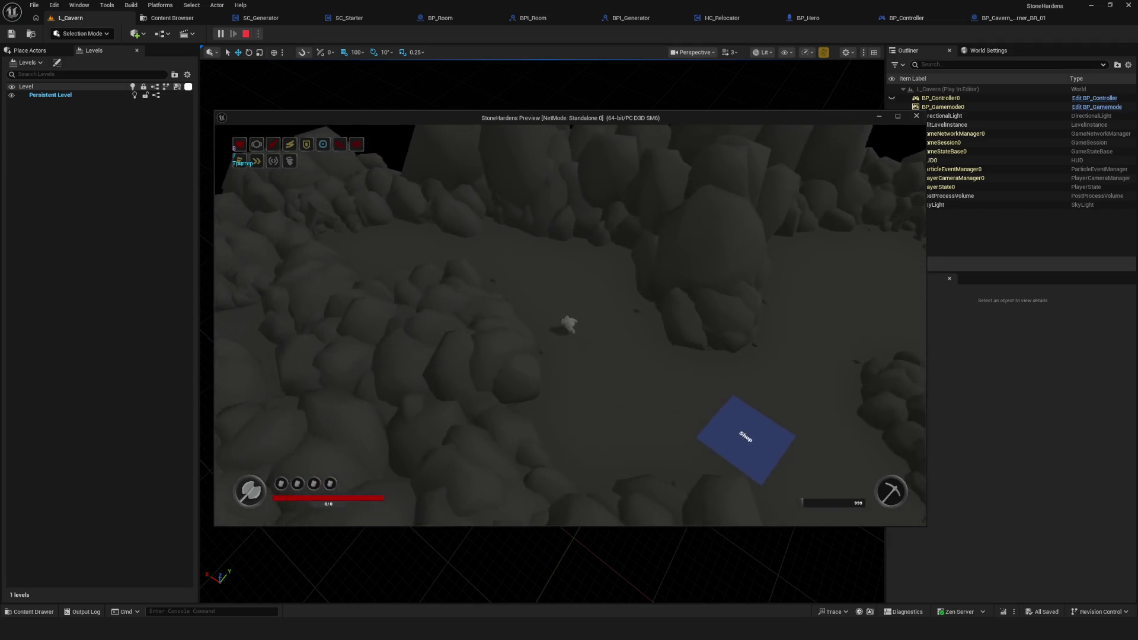
key("a")
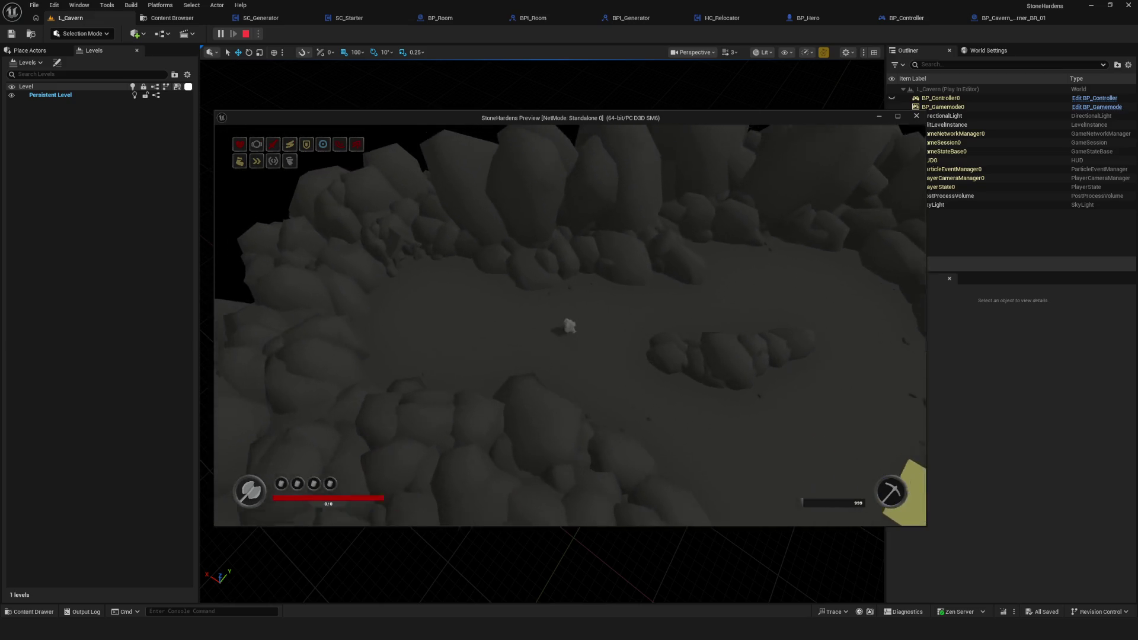
- Walk the hero forward through the cavern past the green tile, then stop PIE
key("w")
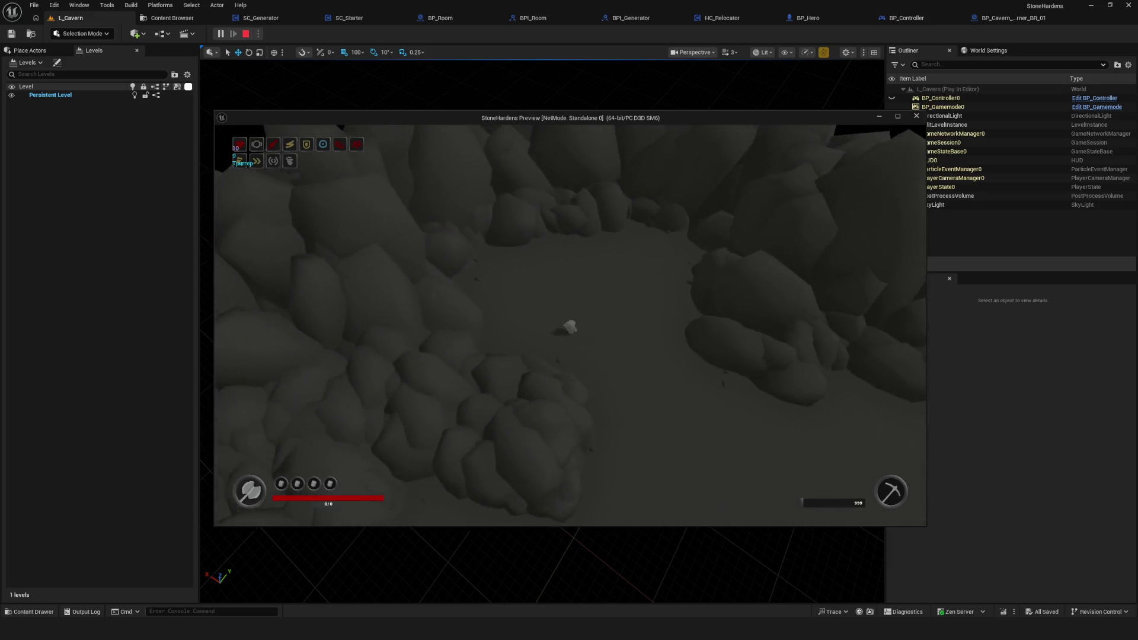
key("w")
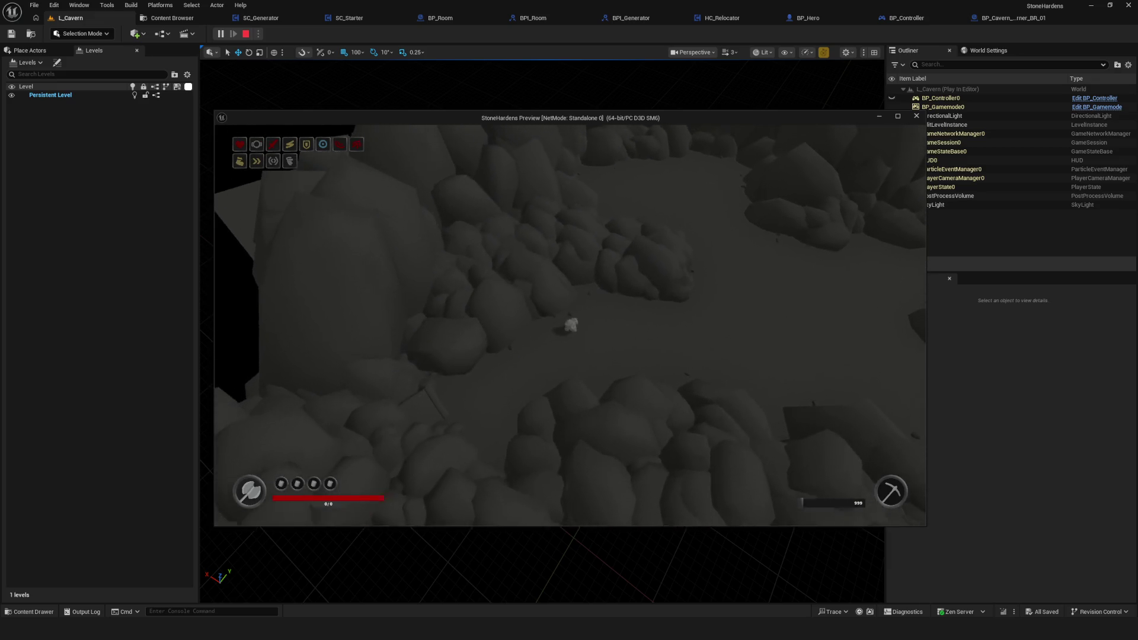
key("w")
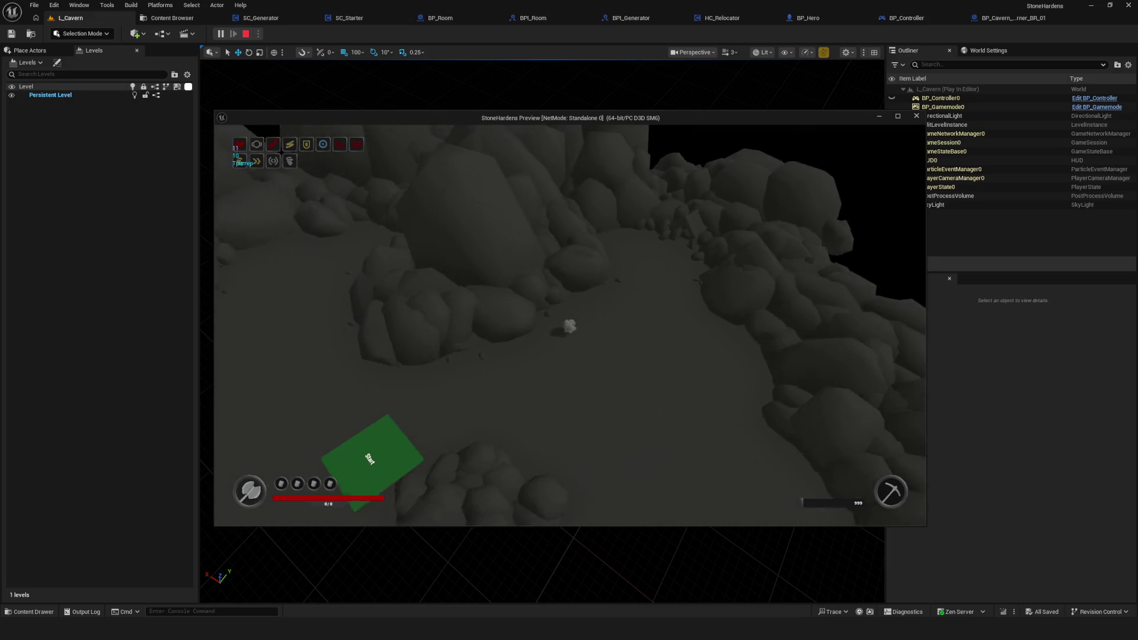
key("s")
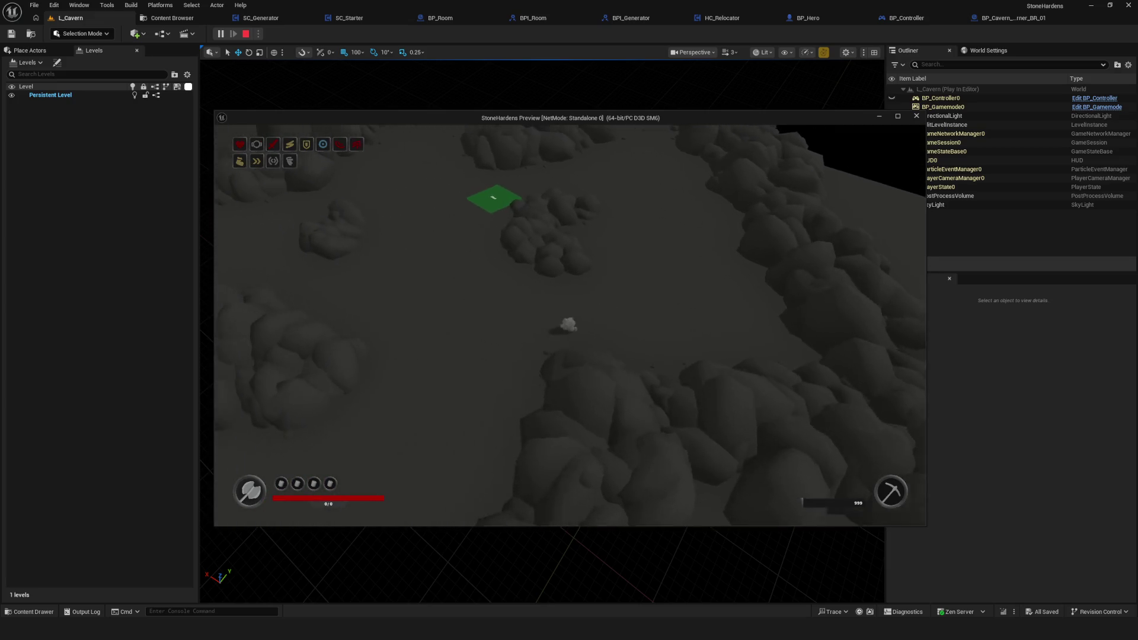
key("w")
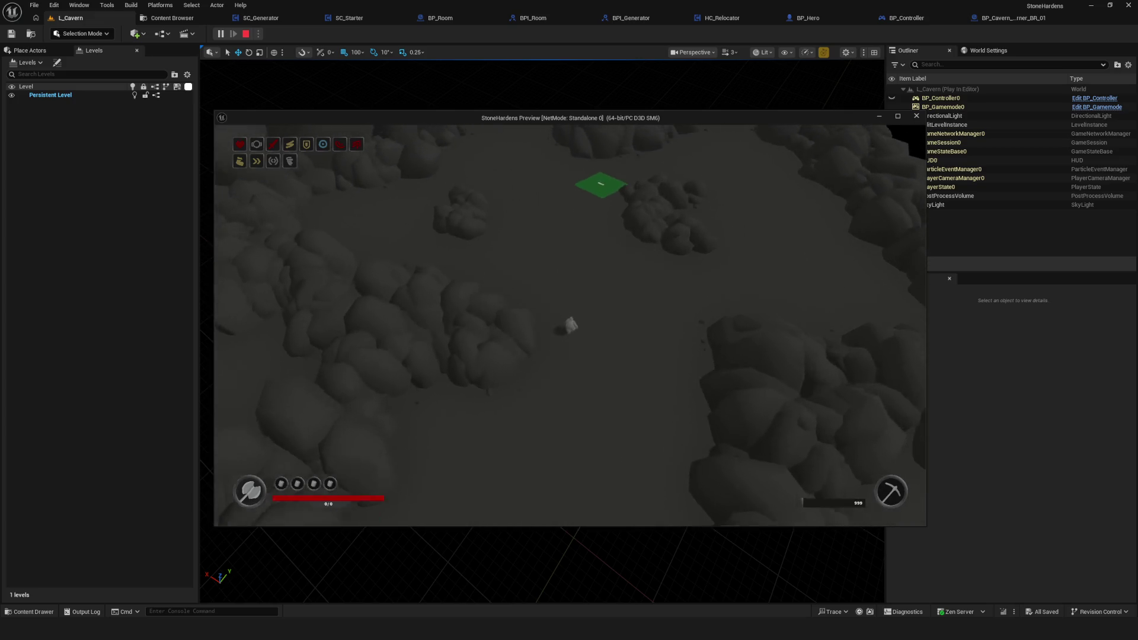
key("w")
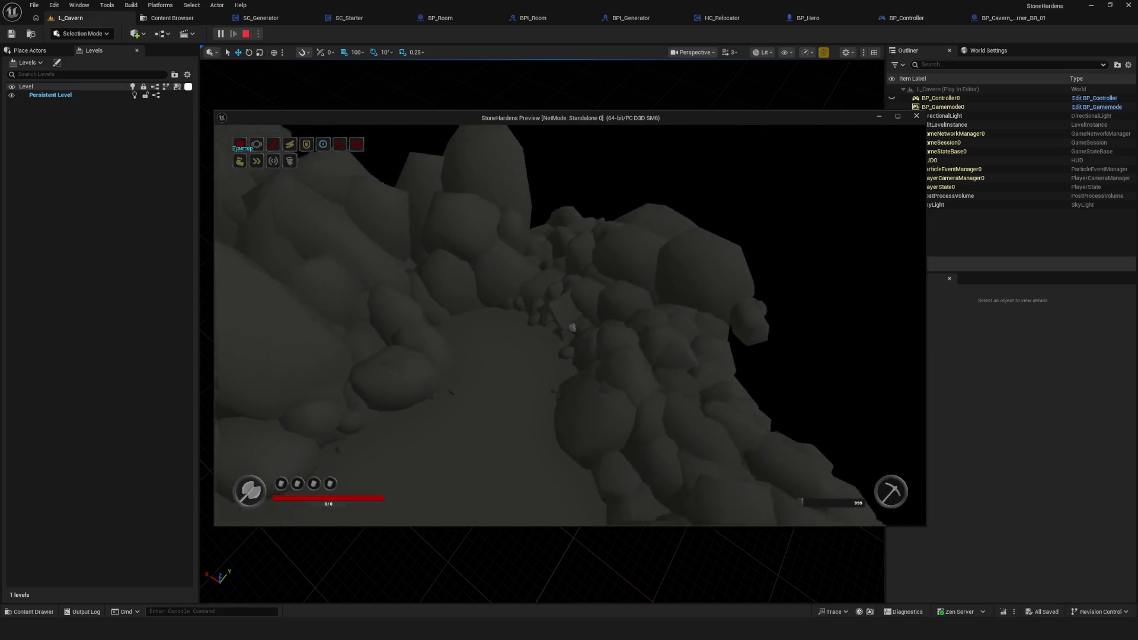
key("w")
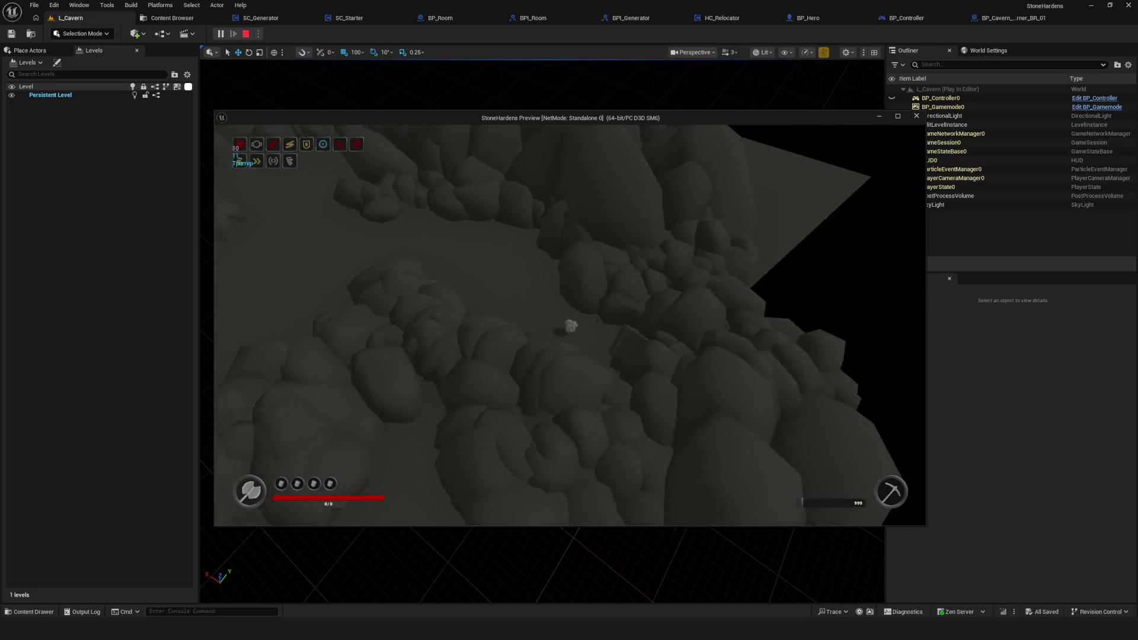
key("w")
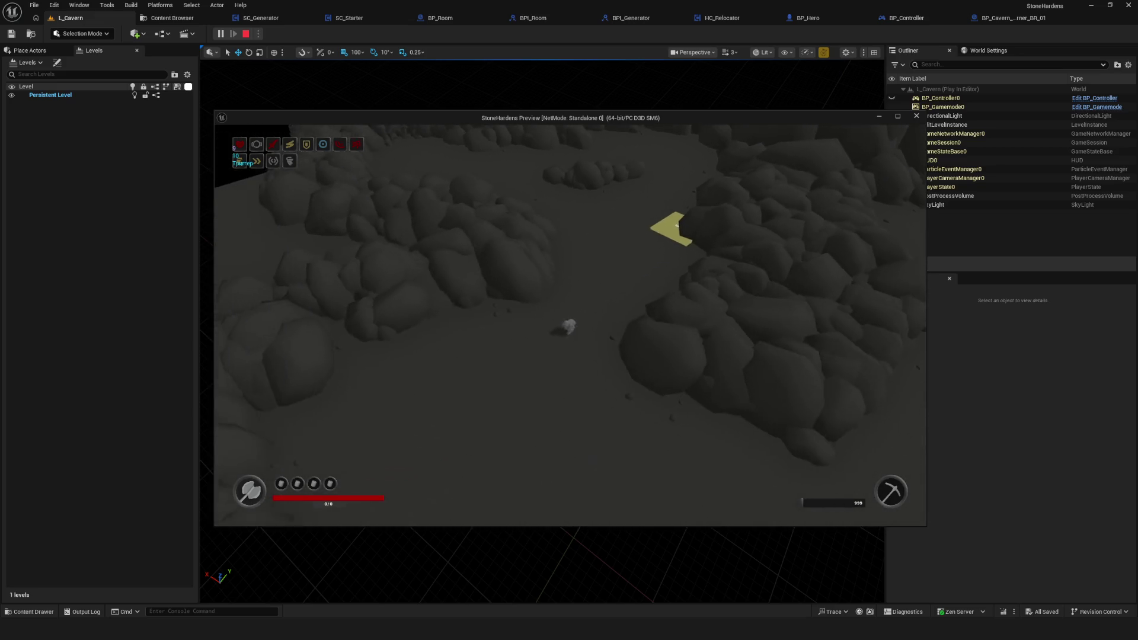
key("Escape")
- Restart play with a new game slot and toggle the debug camera on and off
left_click(220, 34)
left_click(593, 304)
left_click(592, 269)
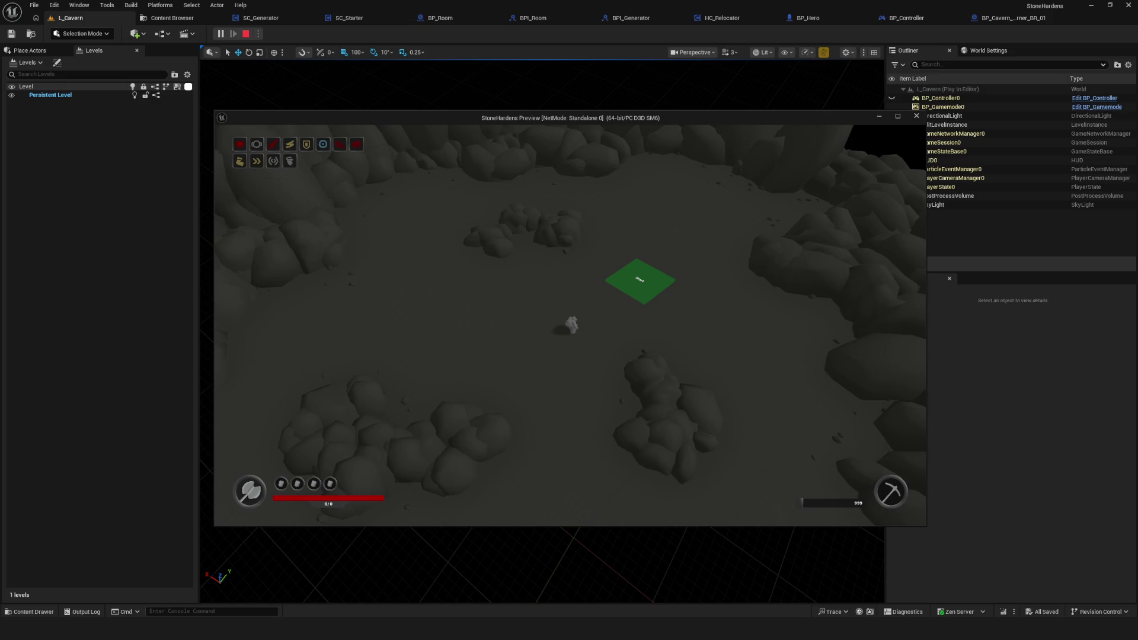
key("semicolon")
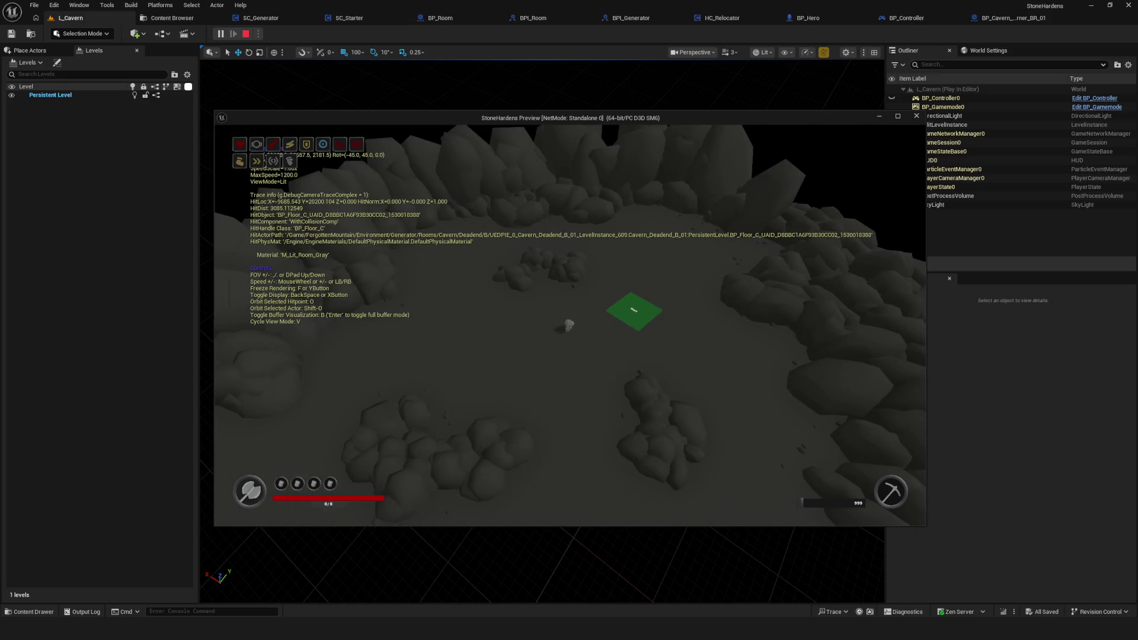
key("semicolon")
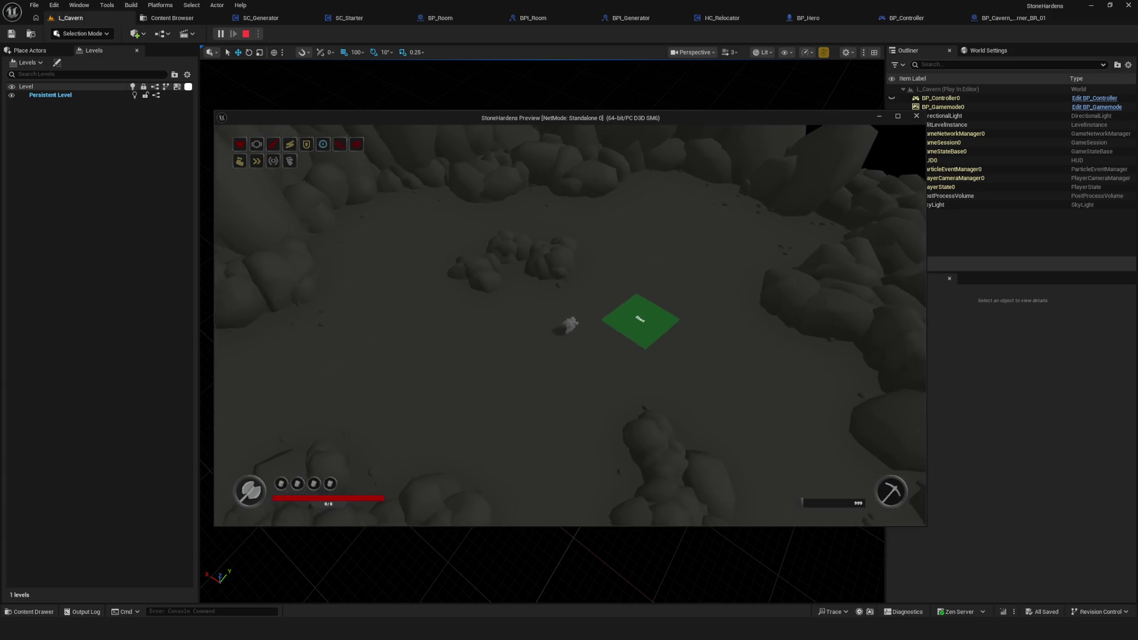
- Walk the hero down and left away from the Start tile
key("s")
key("s")
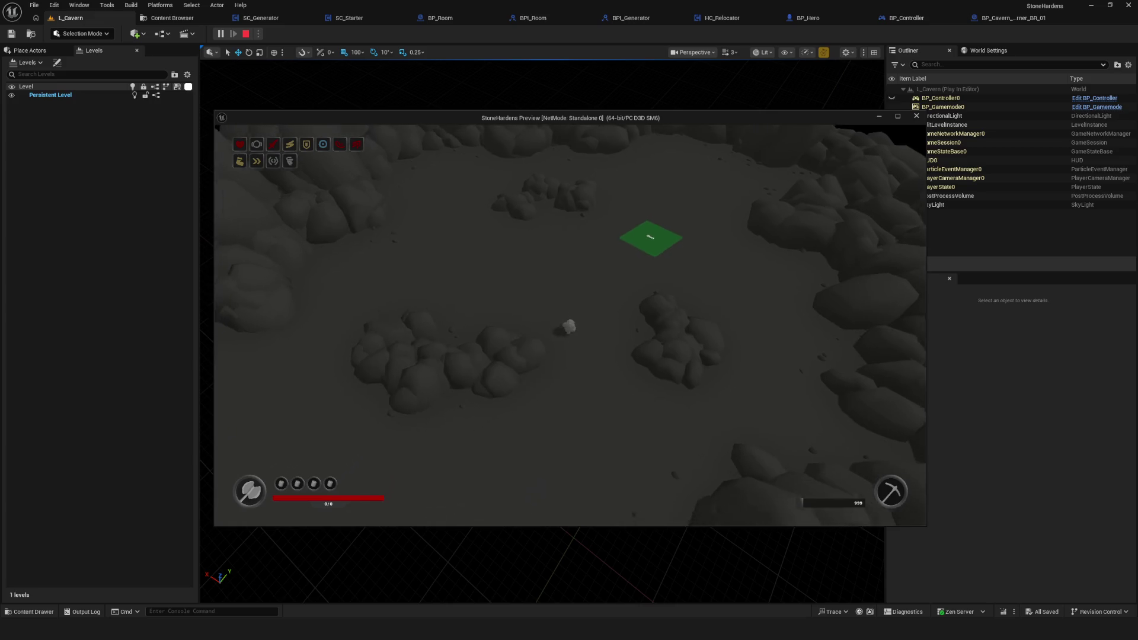
key("s")
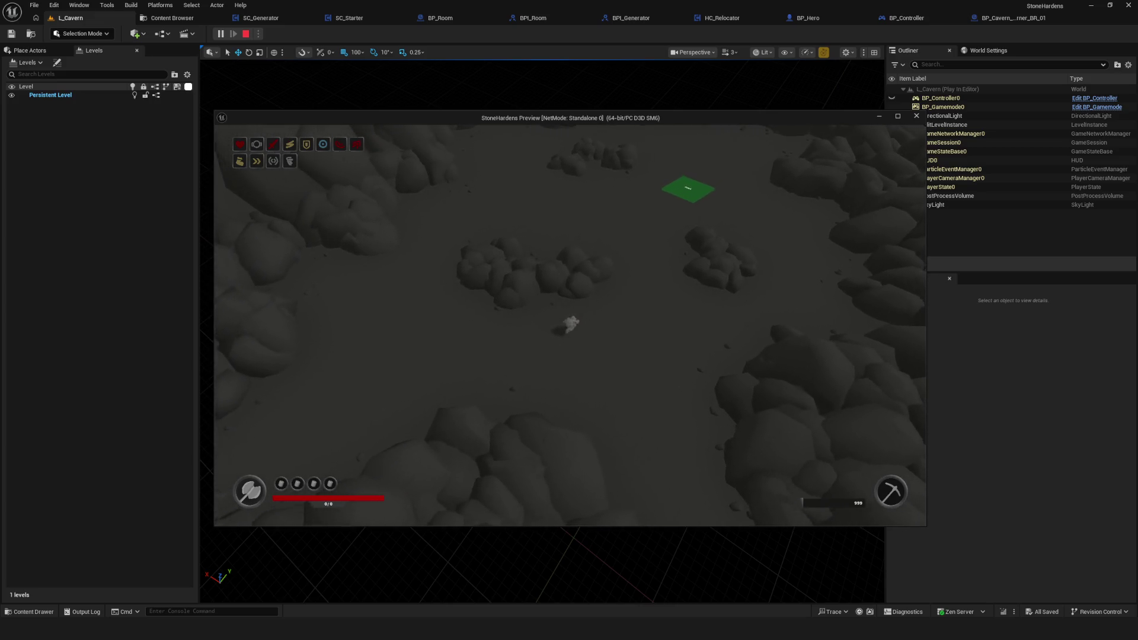
key("a")
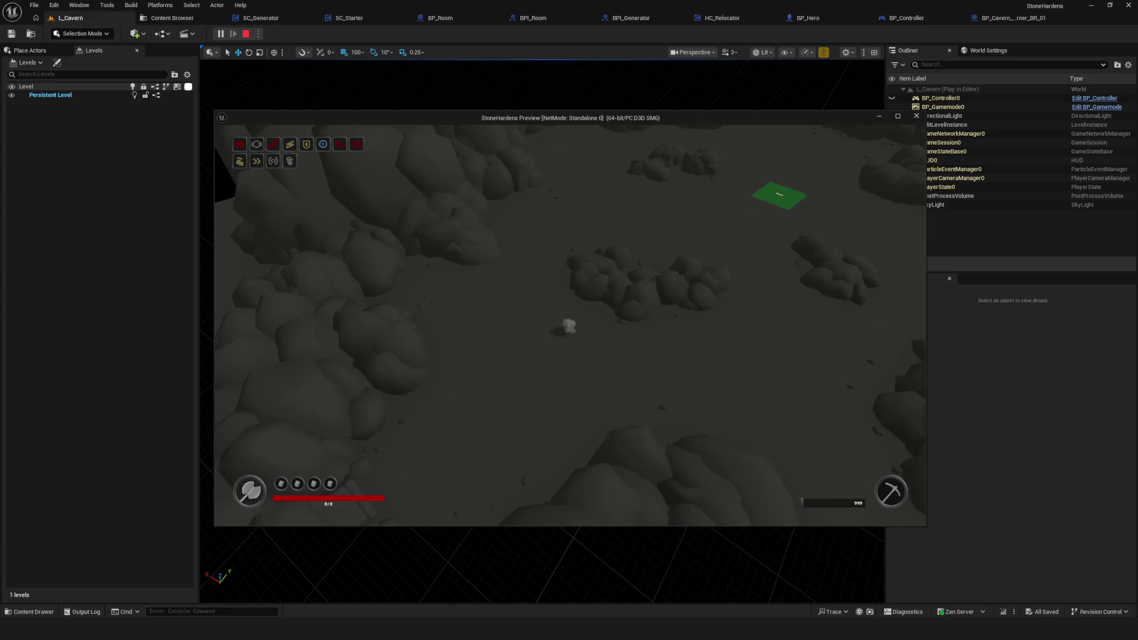
key("a")
key("s")
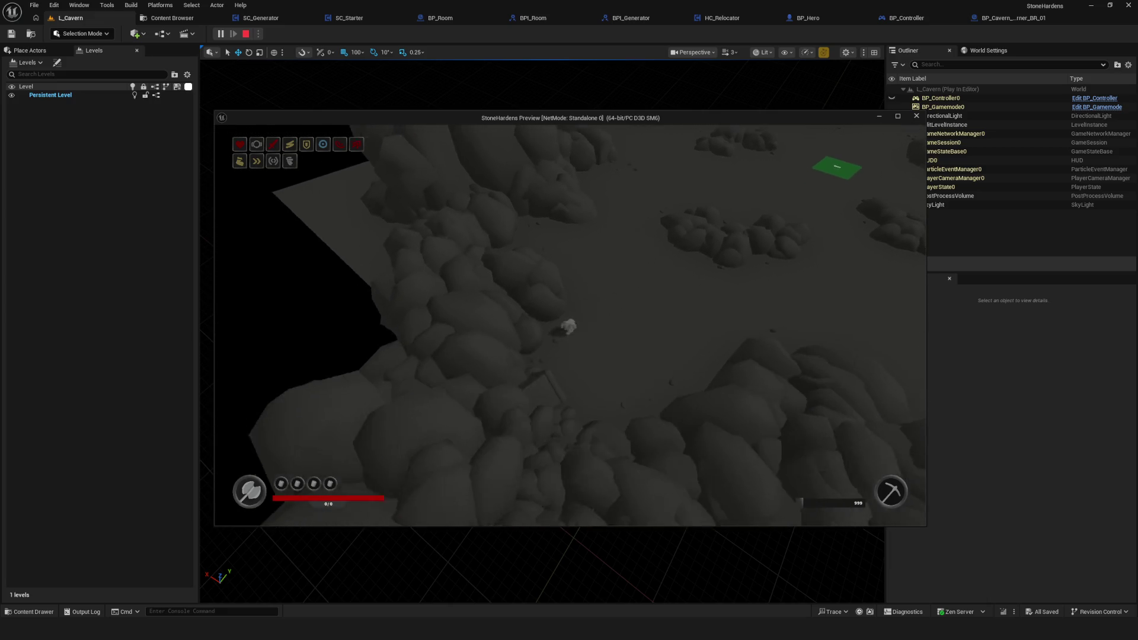
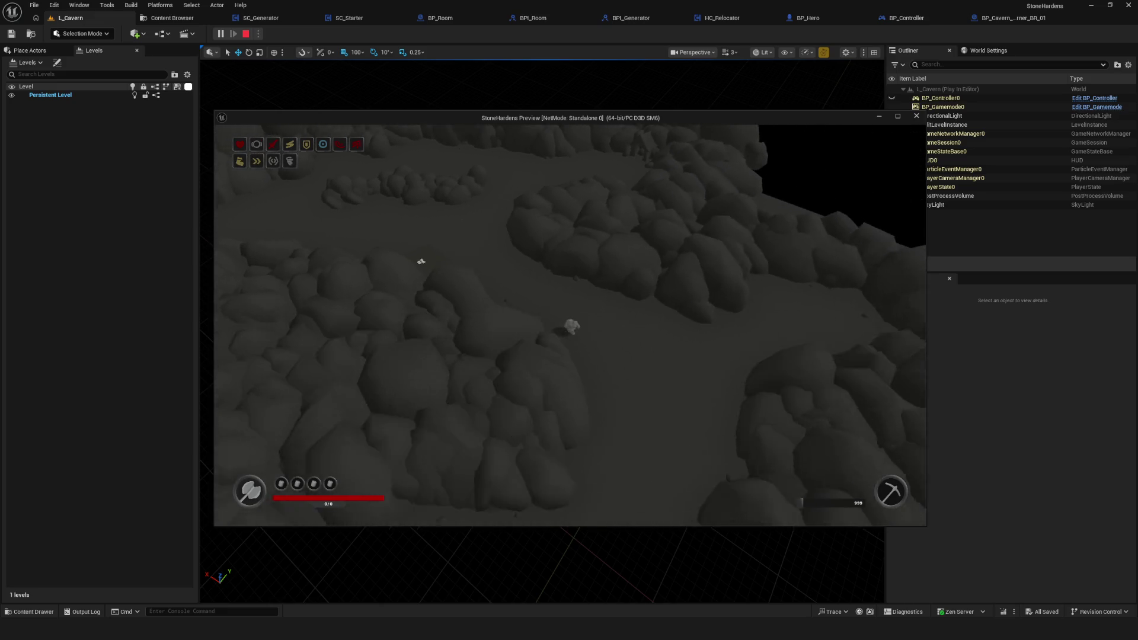
- Walk the character forward with W across the cave floor into a new stretch of cavern
key("w")
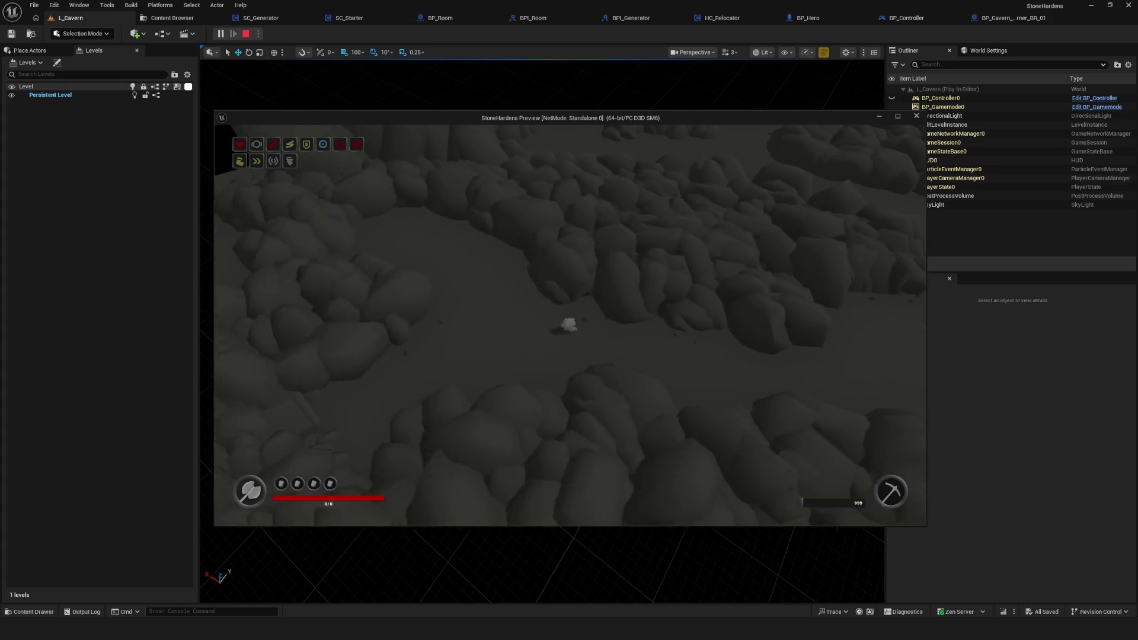
key("w")
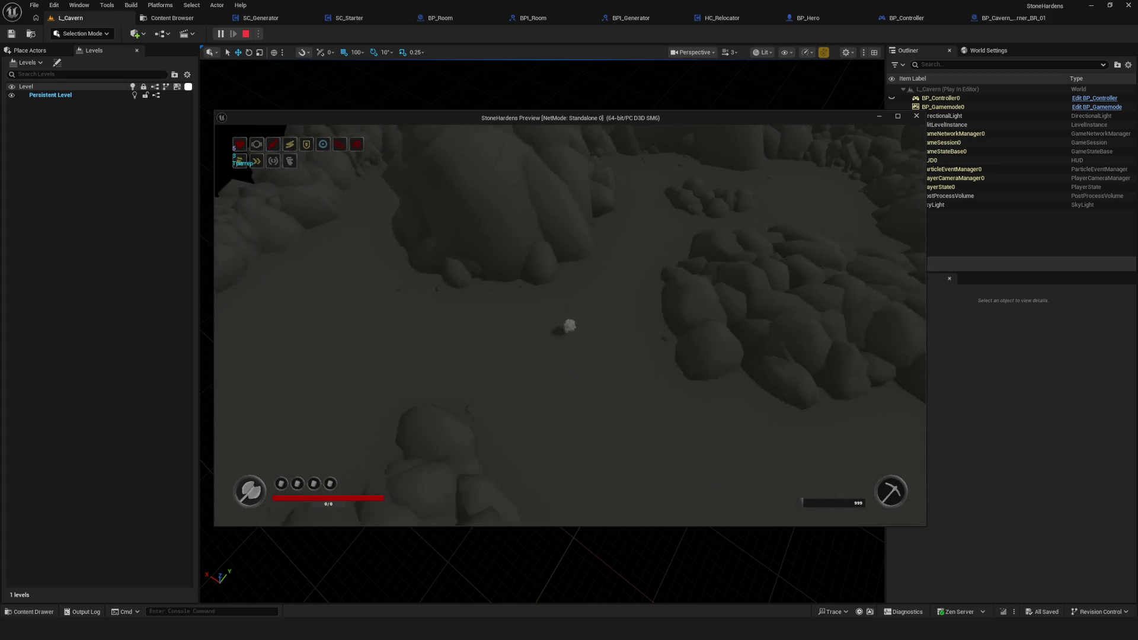
key("w")
key("w")
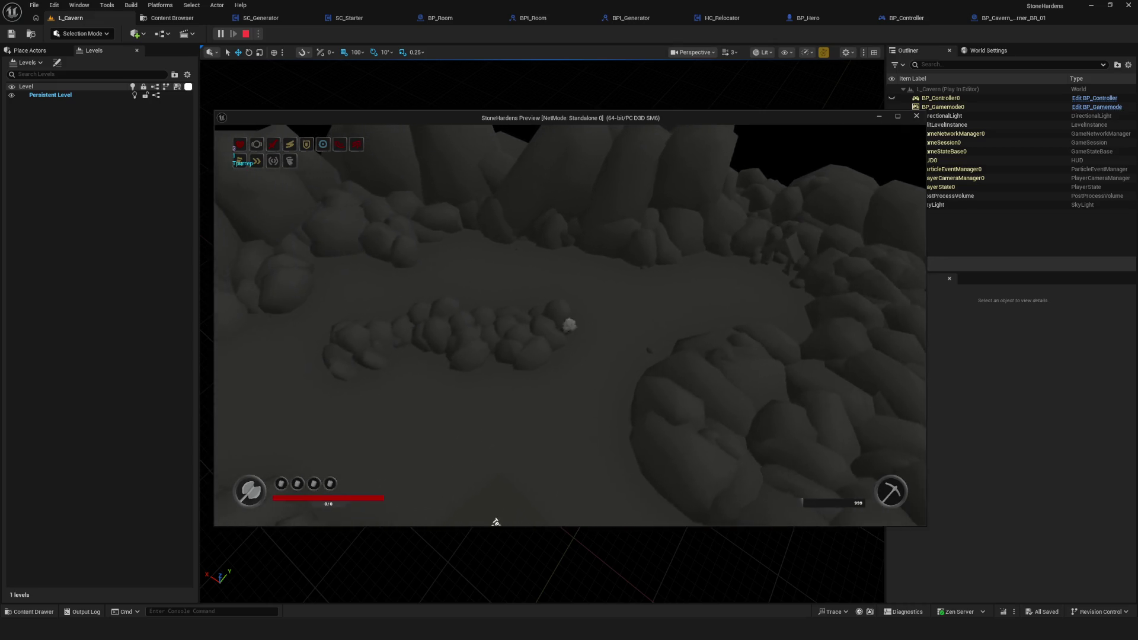
- Keep the character moving forward with W up the cave past the green portal tile
key("w")
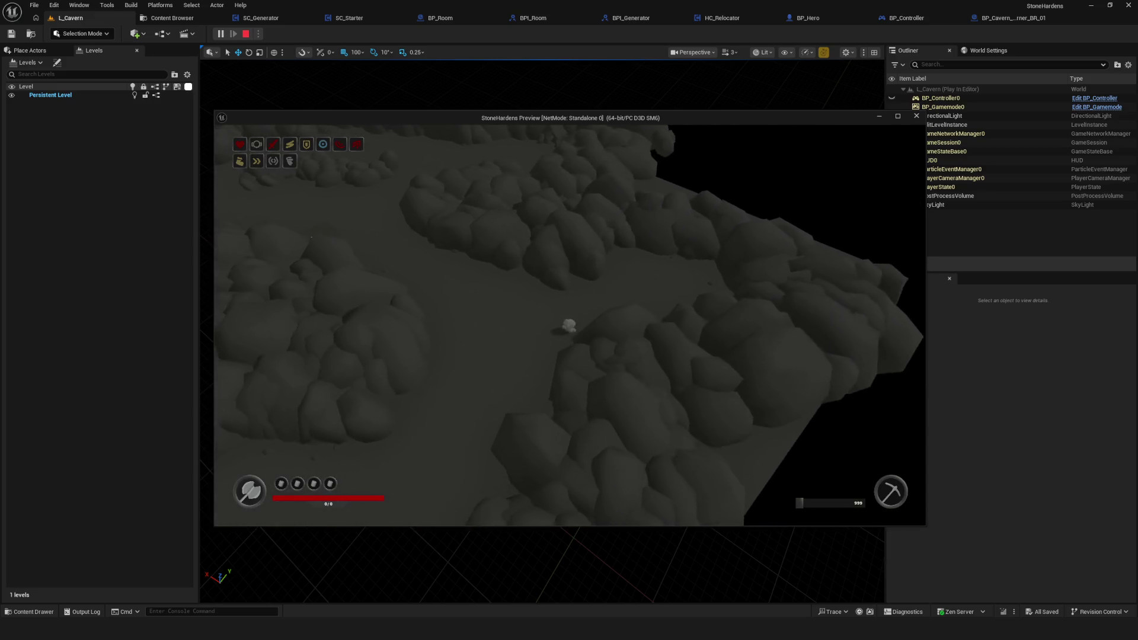
key("w")
key("w")
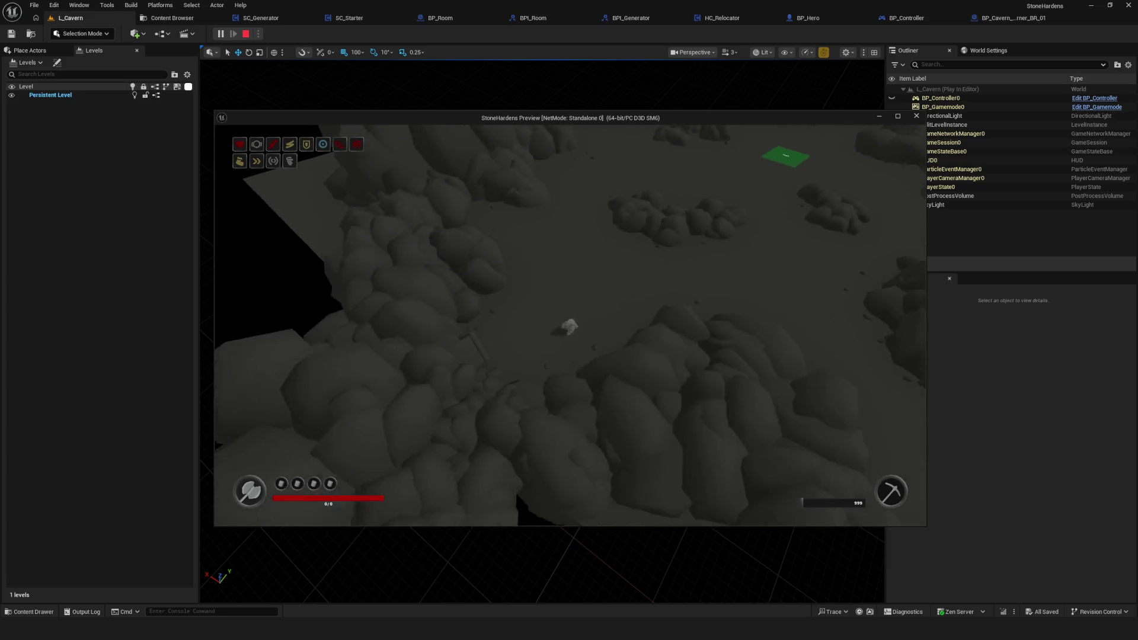
- Walk the character around the cave with WASD, heading down toward the level edge
key("d")
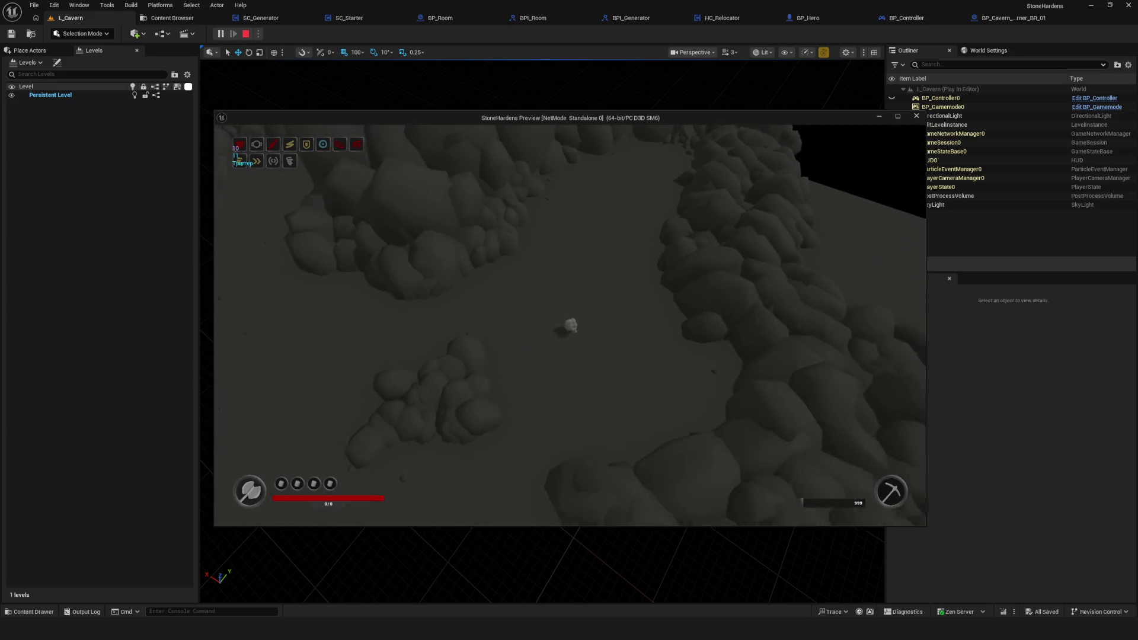
key("a")
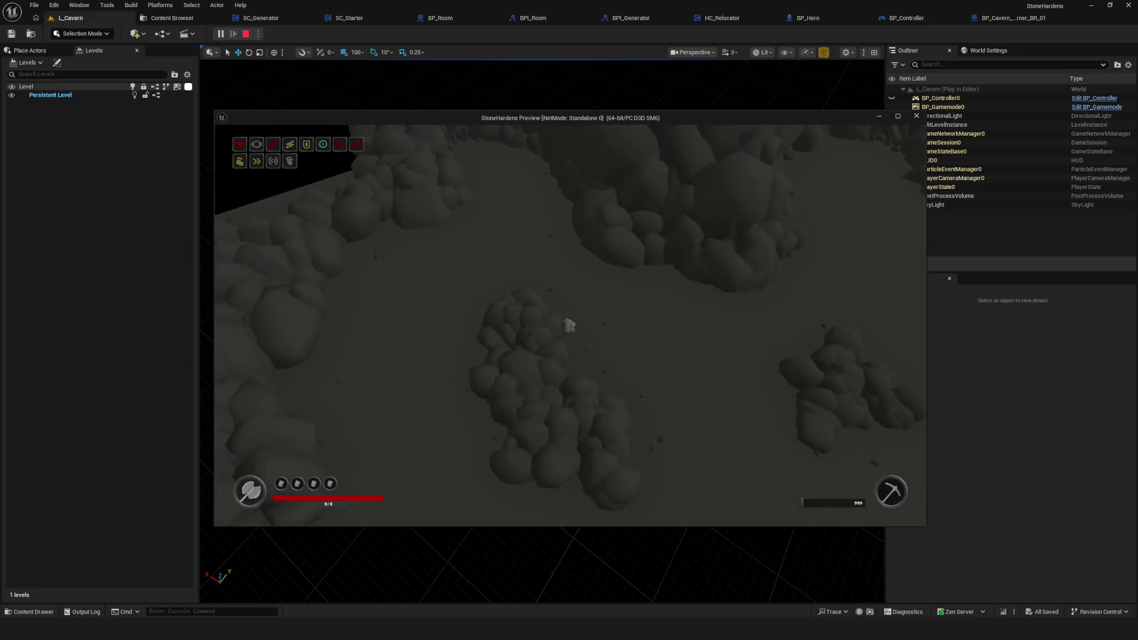
key("w")
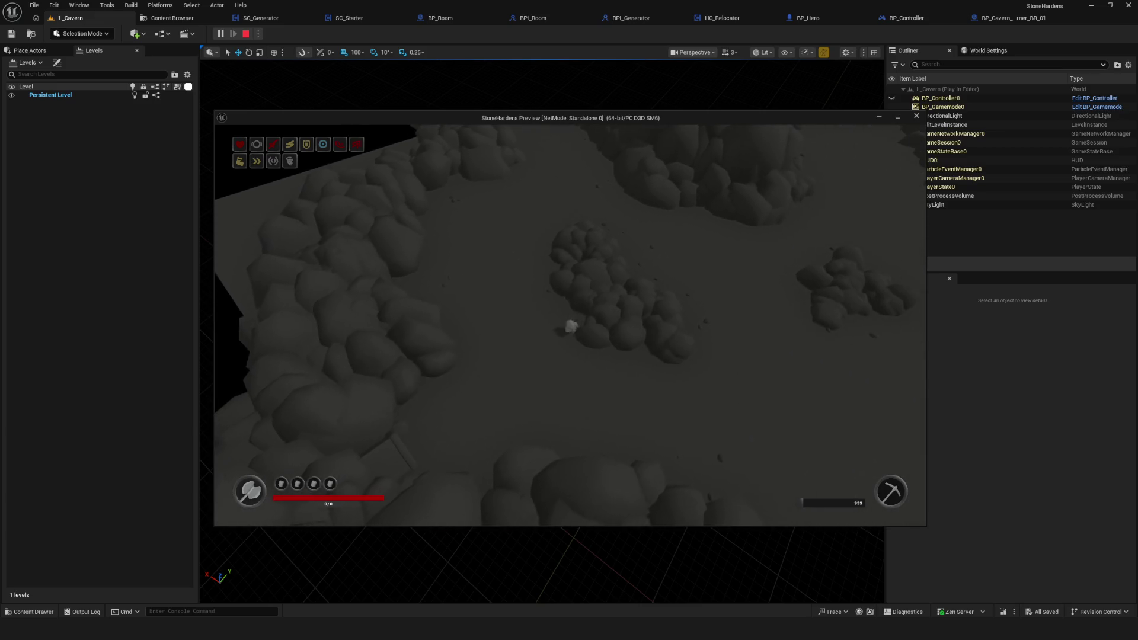
key("w")
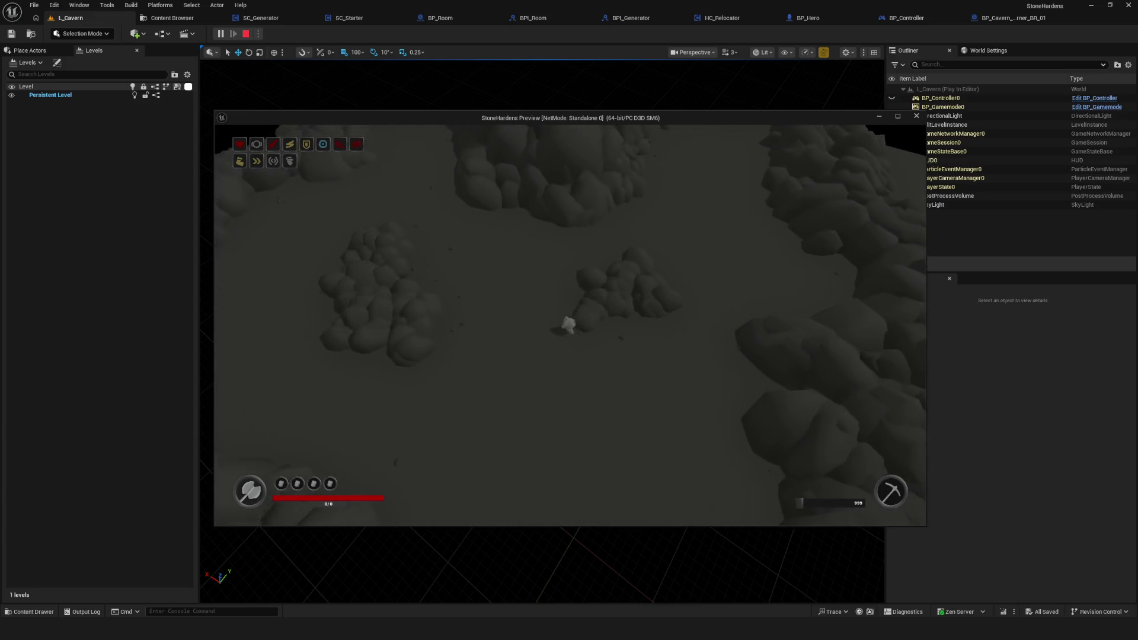
key("s")
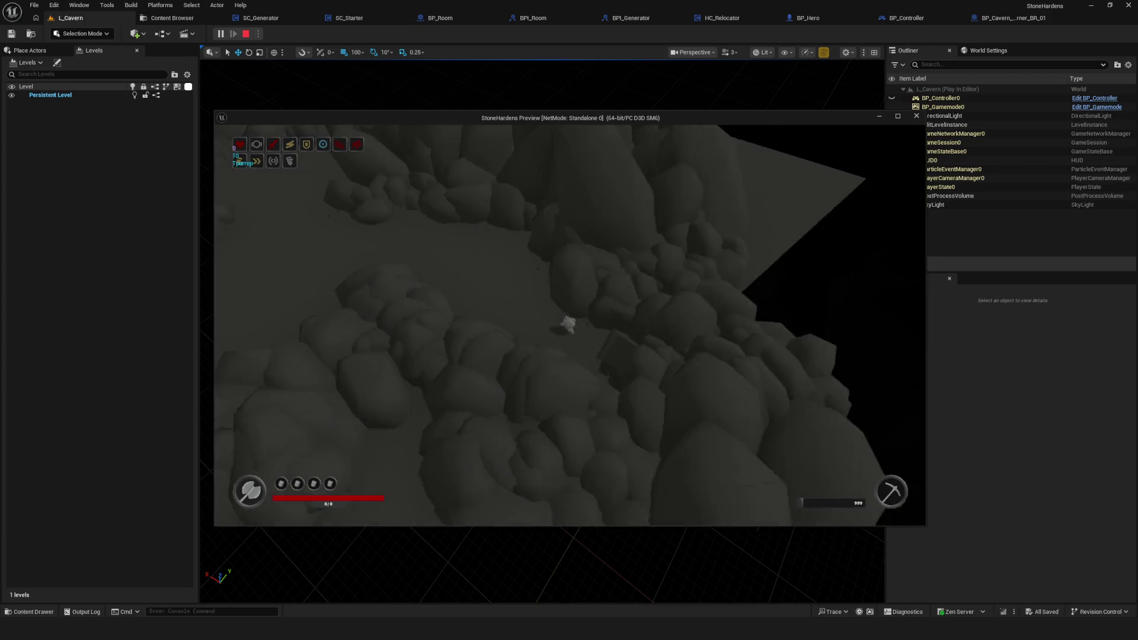
key("s")
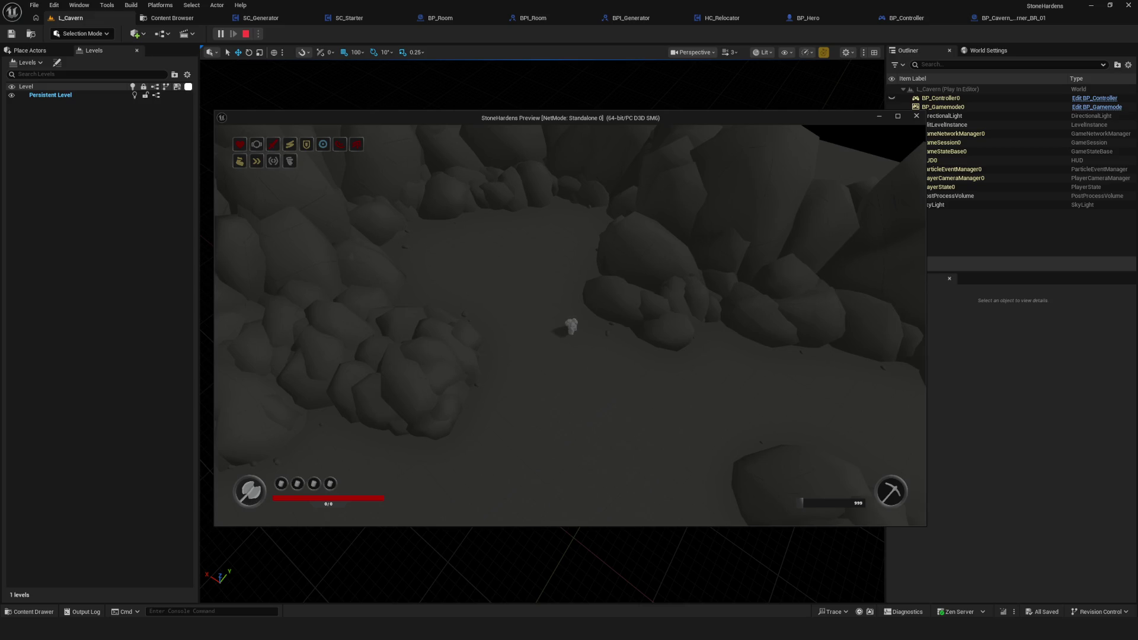
key("w")
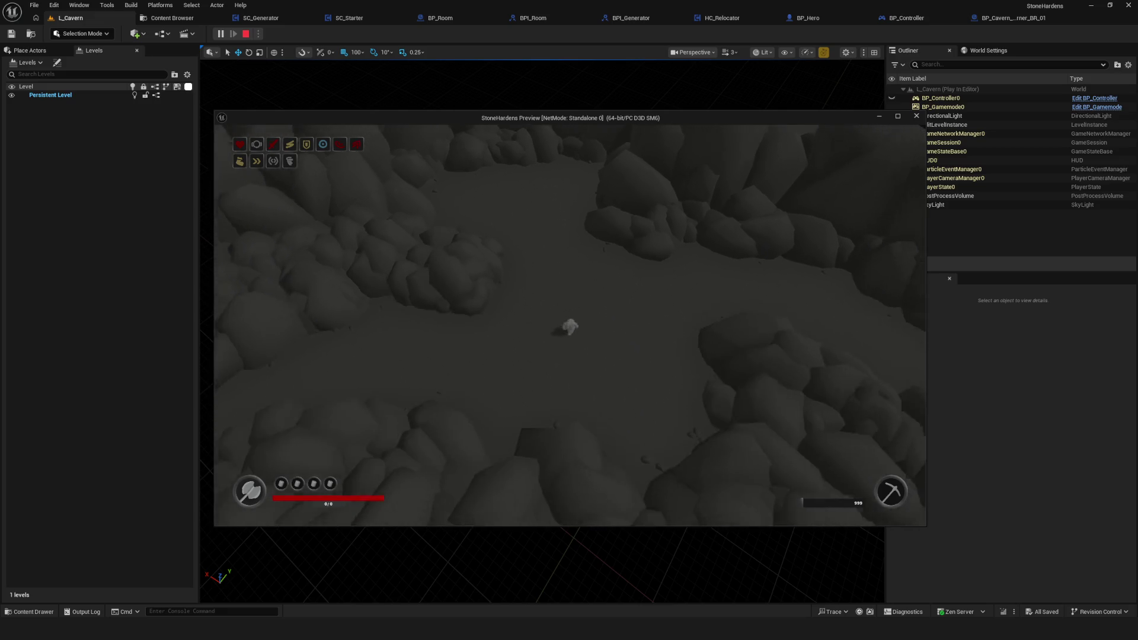
key("s")
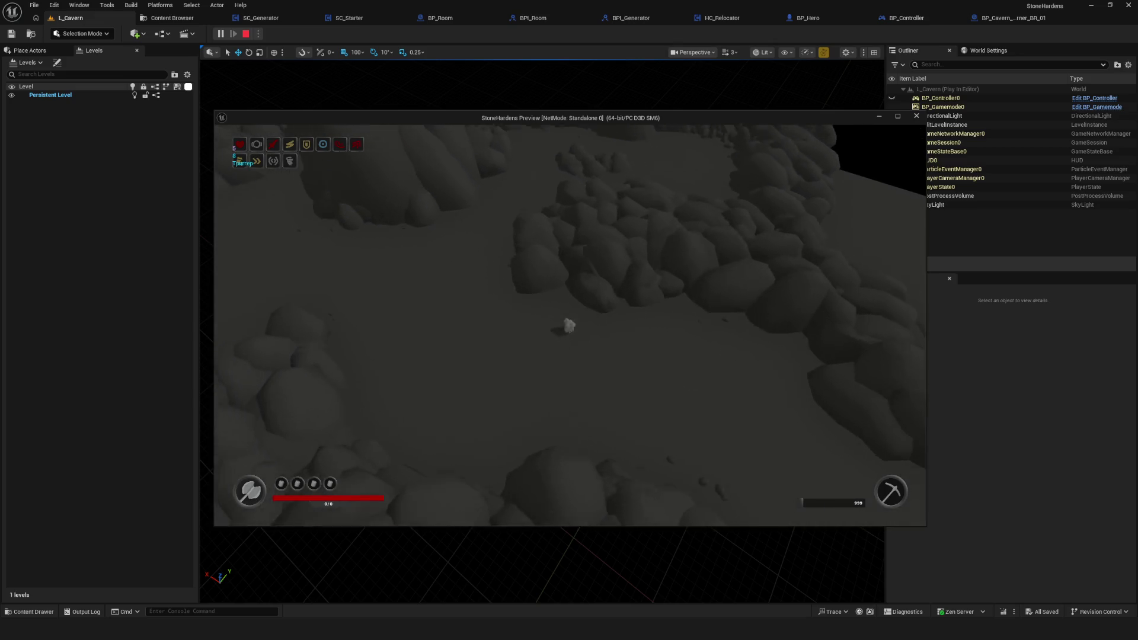
key("a")
key("a")
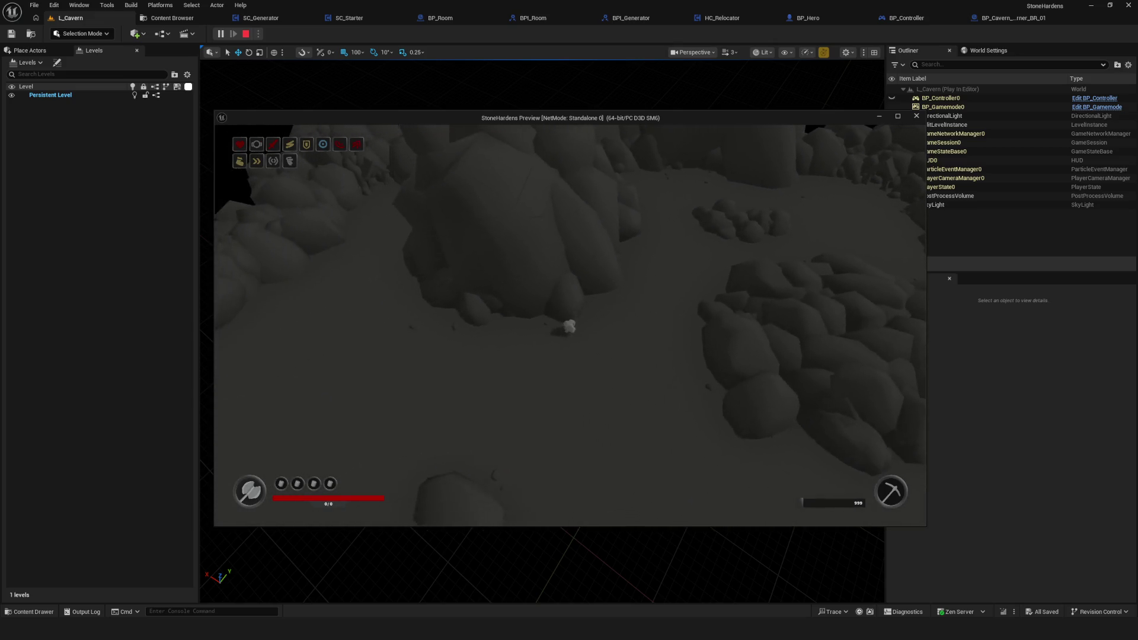
- Walk past the purple portal tile to the level edge, then swing the camera with Q
key("w")
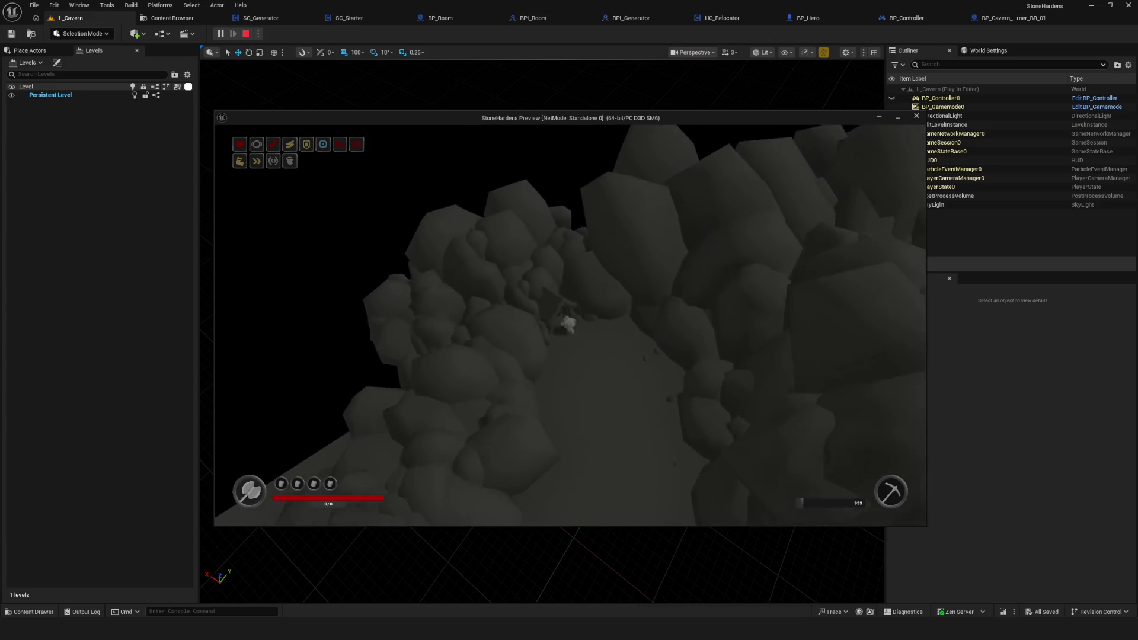
key("w")
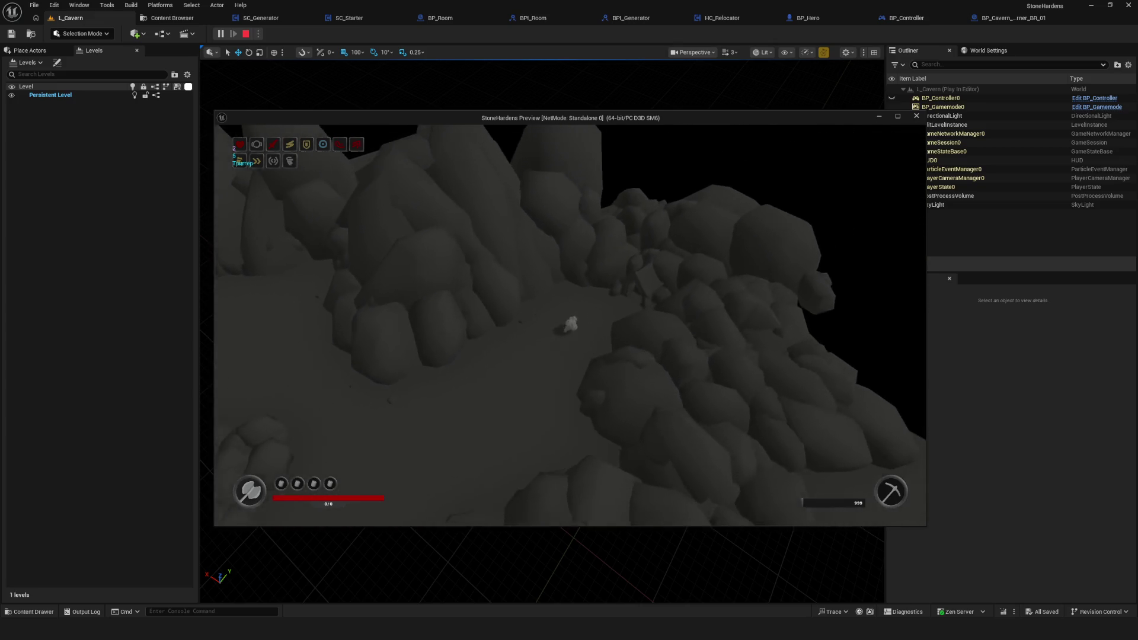
key("d")
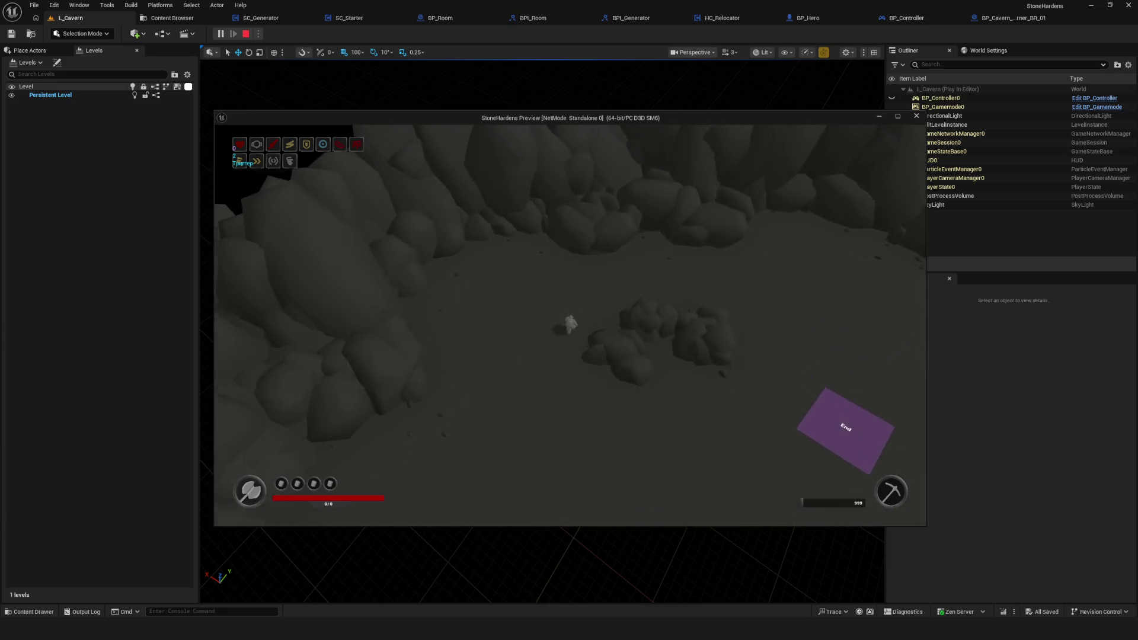
key("s")
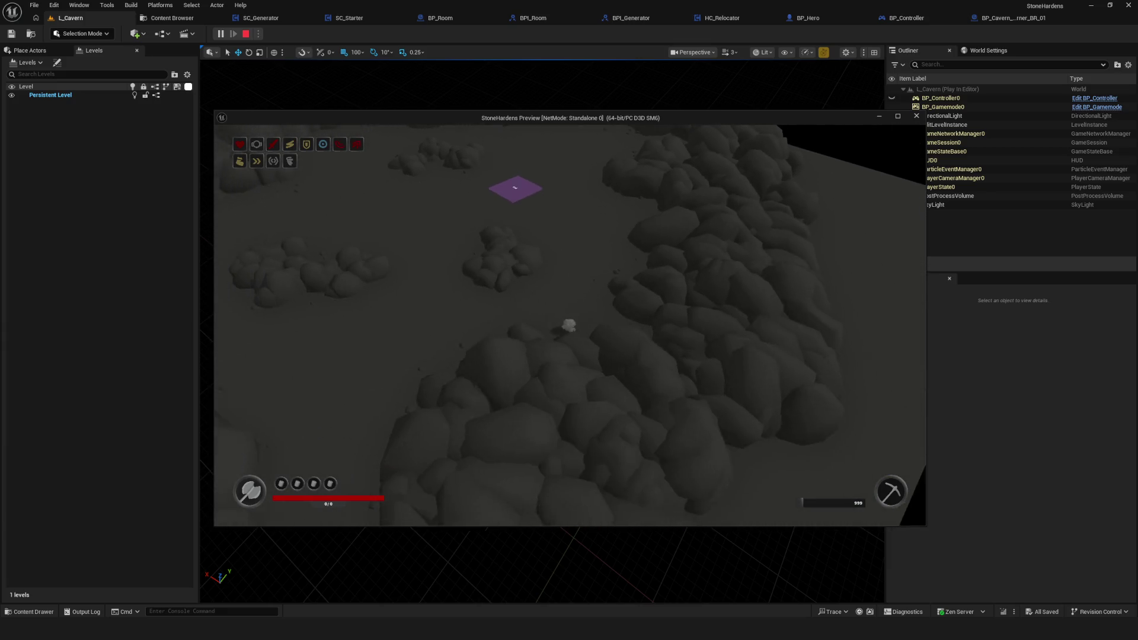
key("a")
key("s")
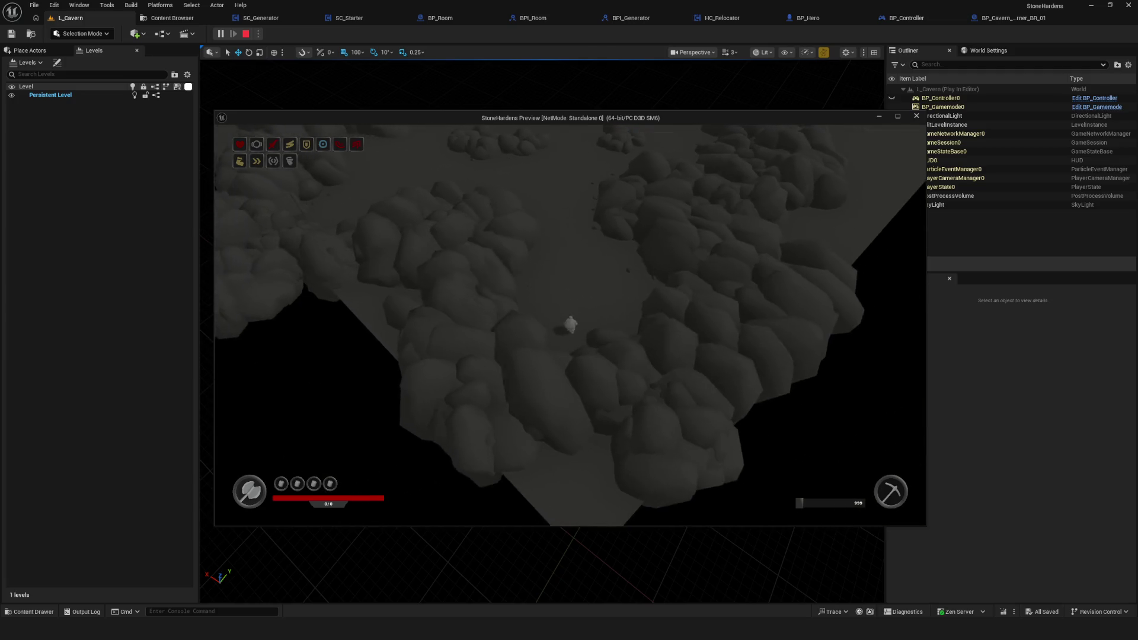
key("w")
key("a")
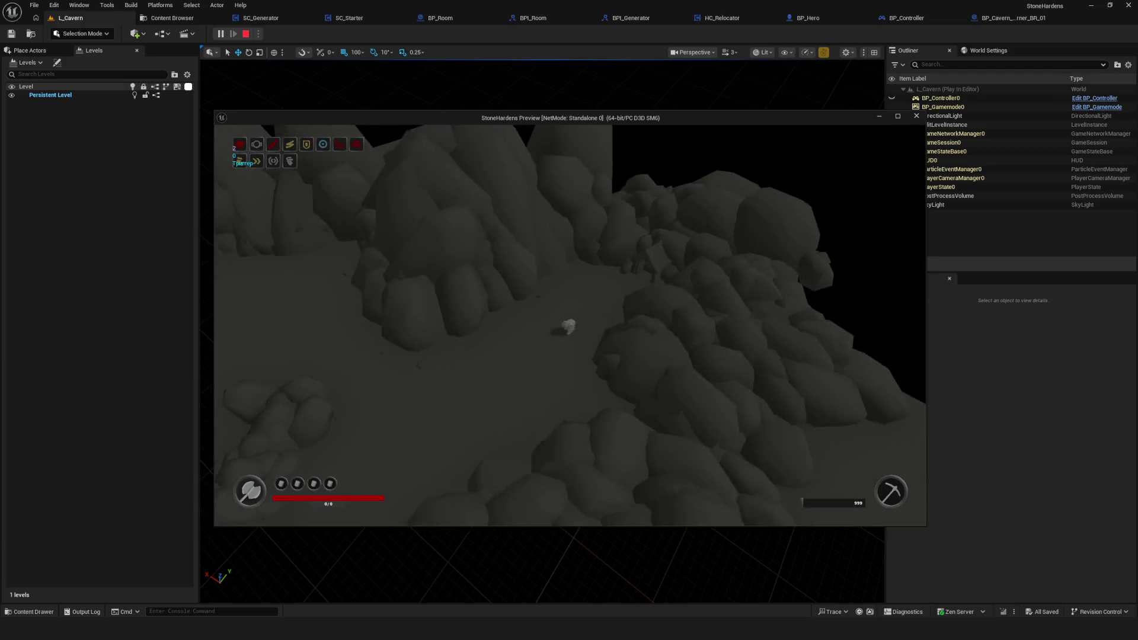
key("q")
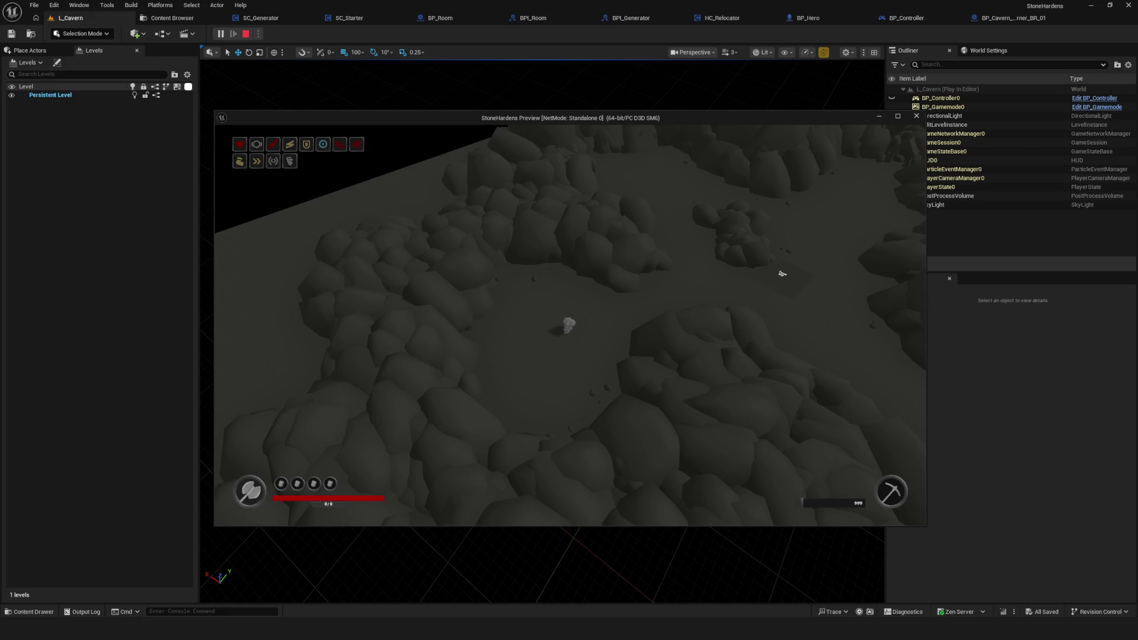
- Walk the character right and zoom the game camera in and out
key("d")
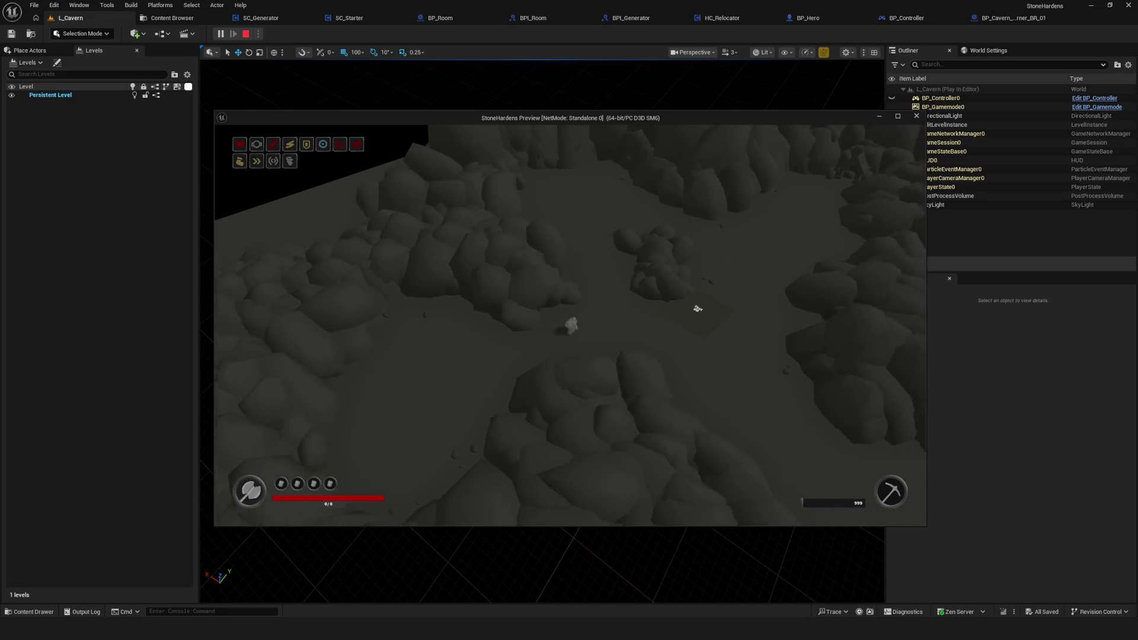
scroll(694, 393, "up", 5)
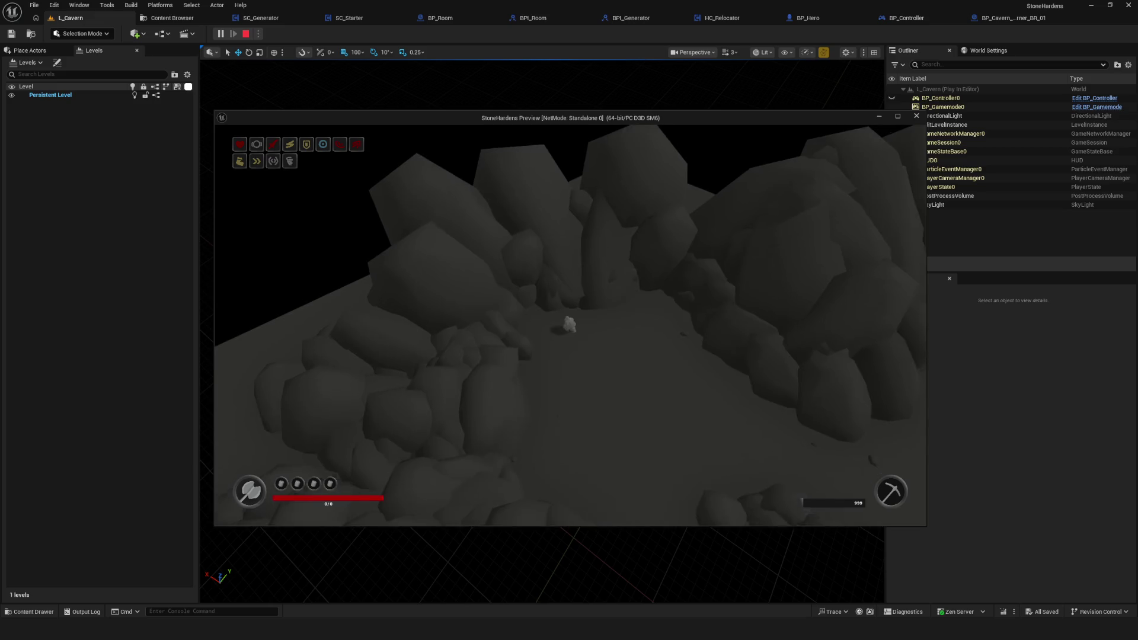
scroll(501, 337, "down", 5)
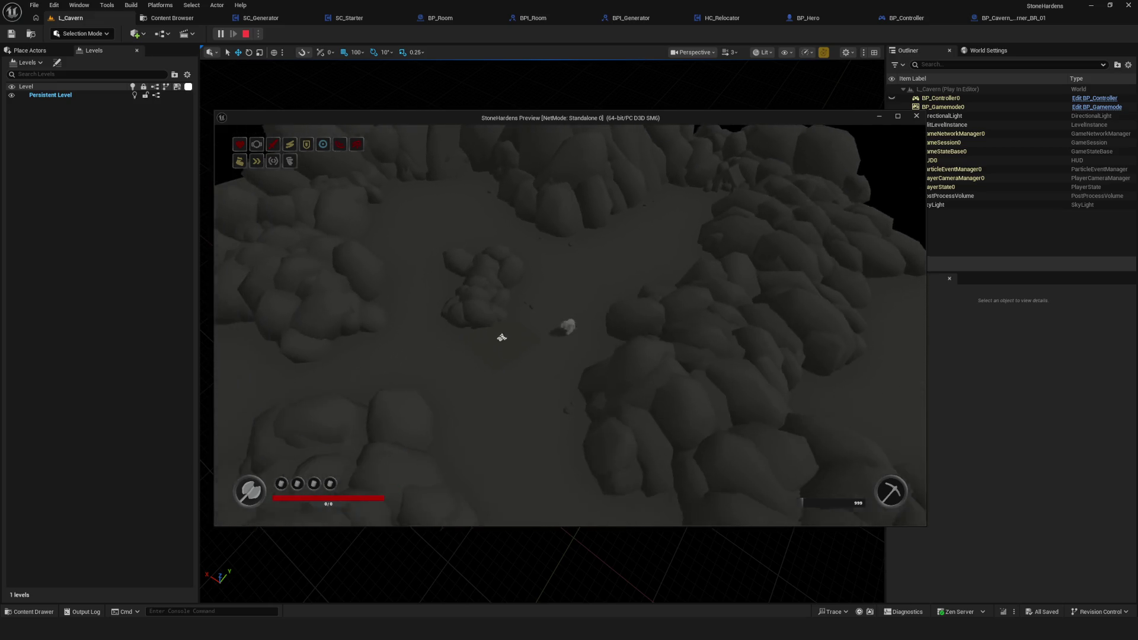
scroll(502, 338, "up", 5)
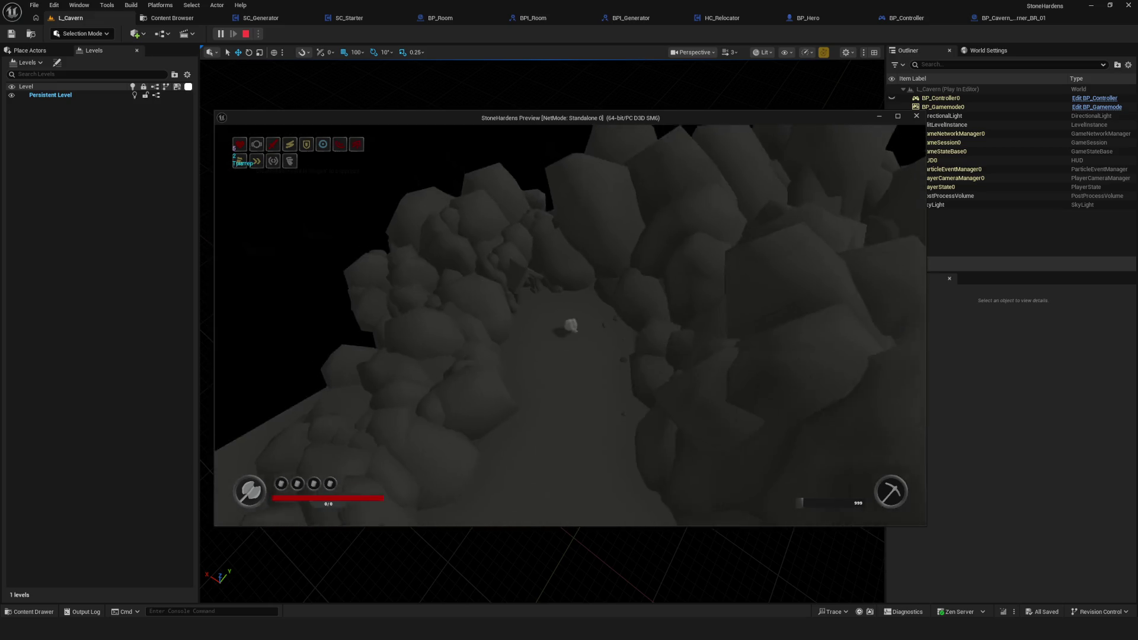
scroll(239, 161, "down", 5)
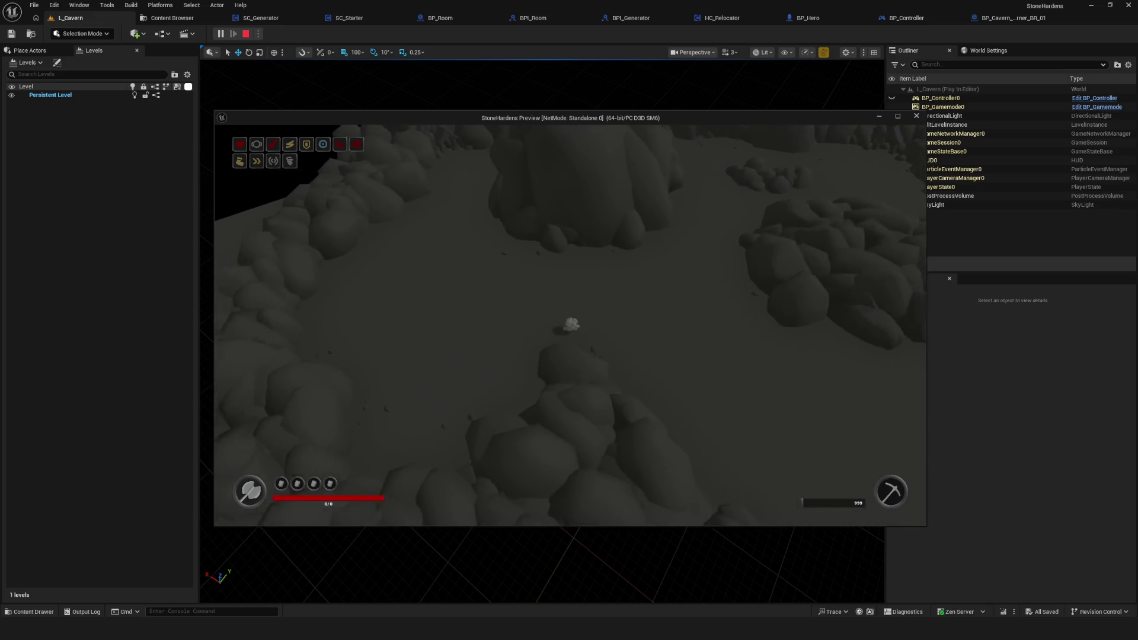
scroll(240, 160, "up", 5)
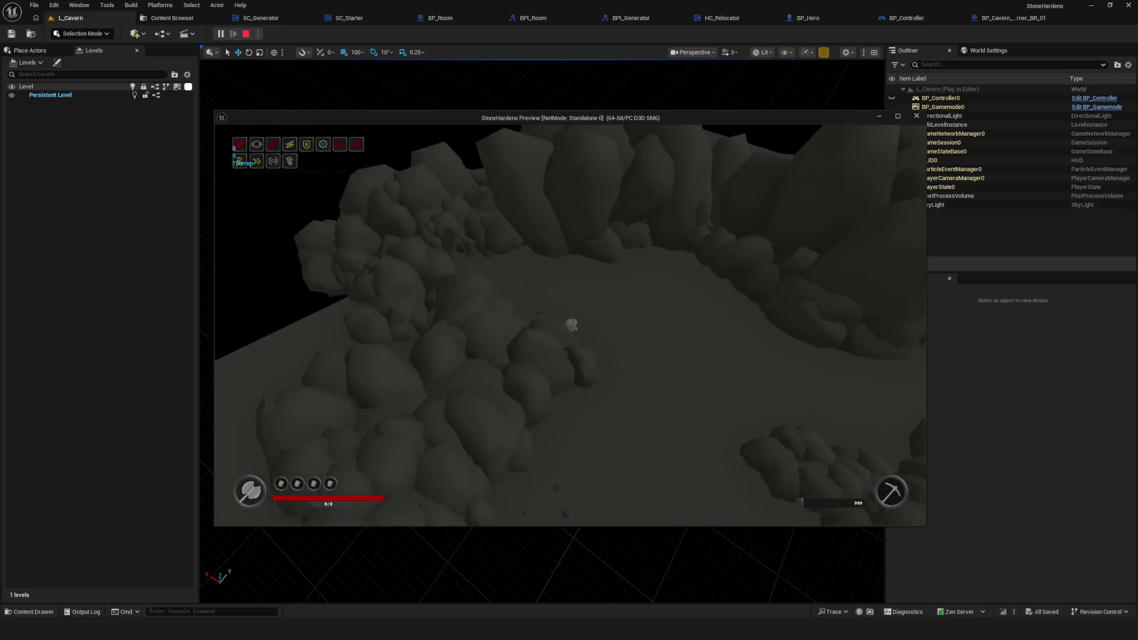
- Orbit the camera around the character with E to survey the rock walls and green tile
key("e")
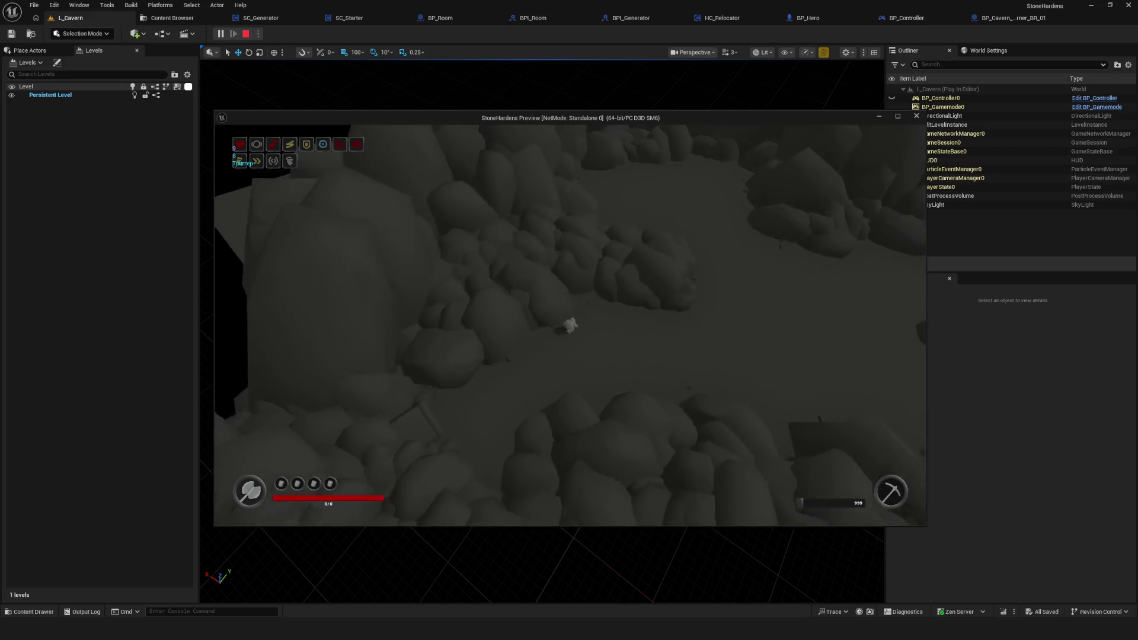
key("e")
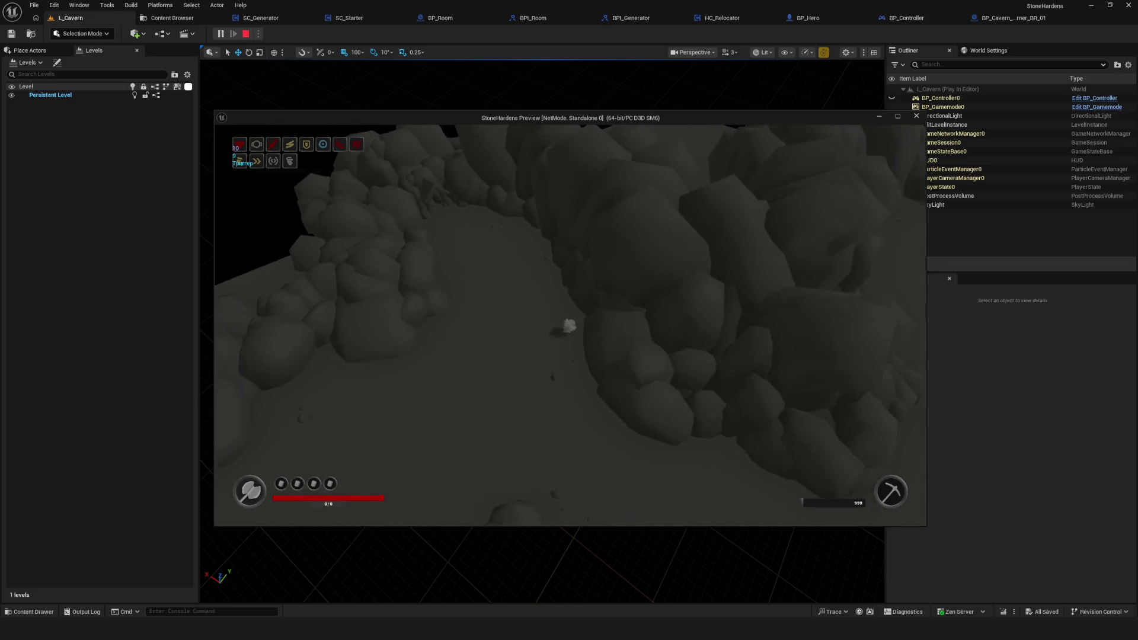
key("e")
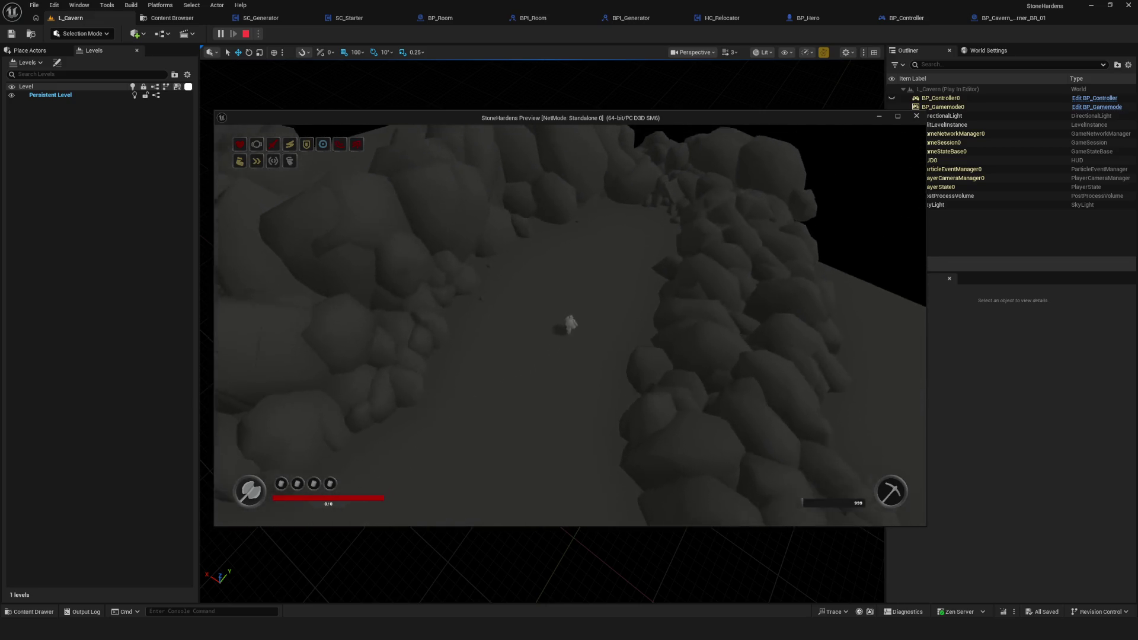
key("e")
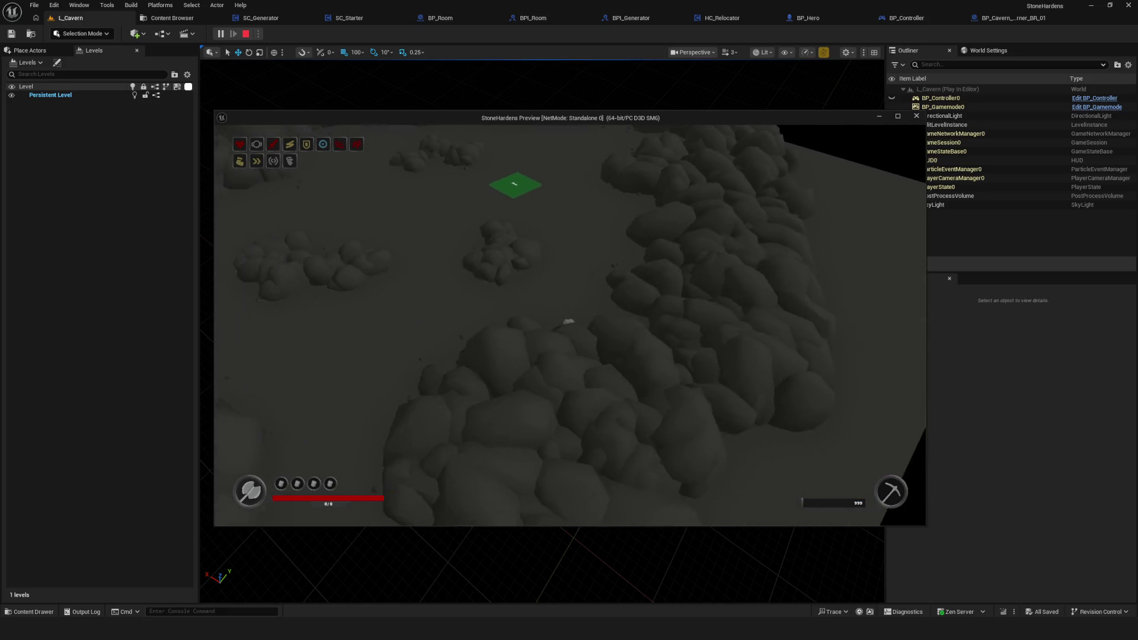
key("e")
key("e")
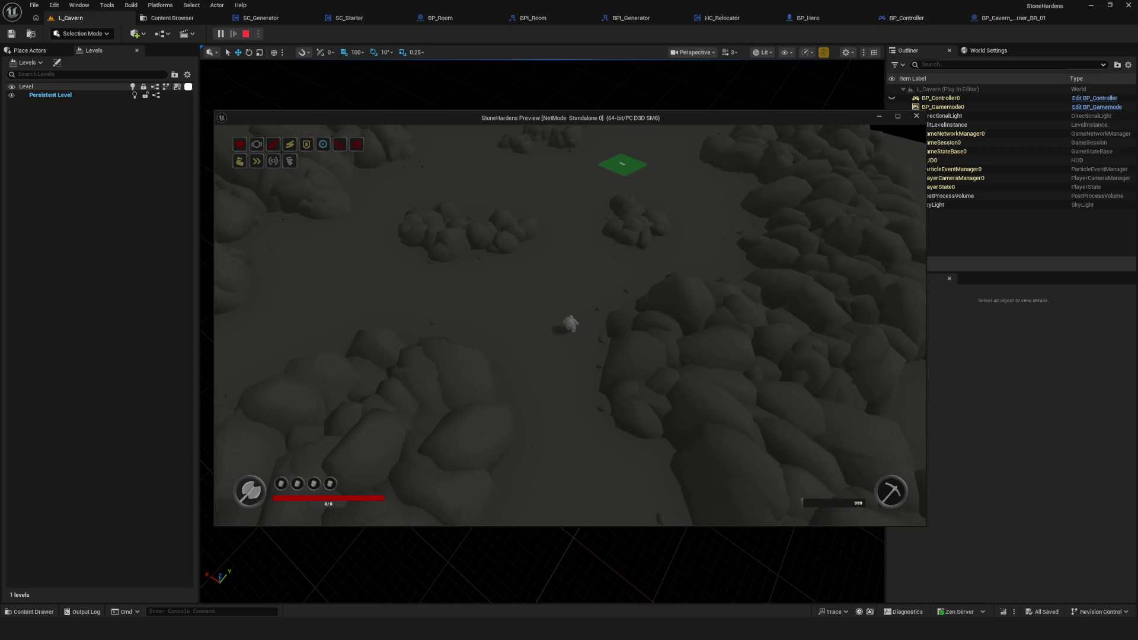
key("e")
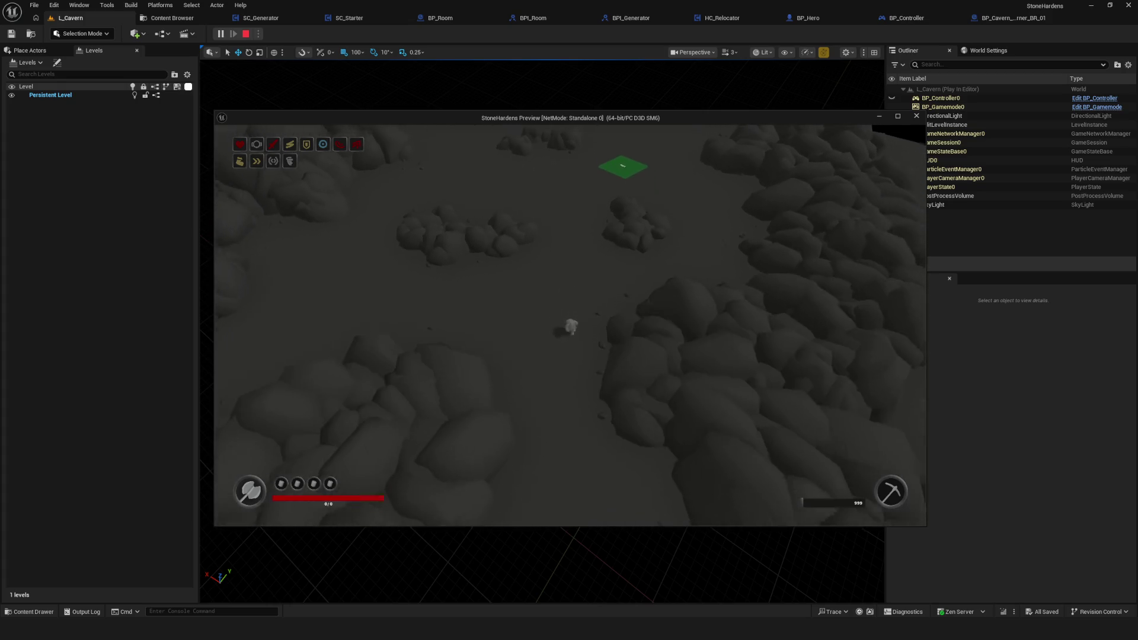
key("e")
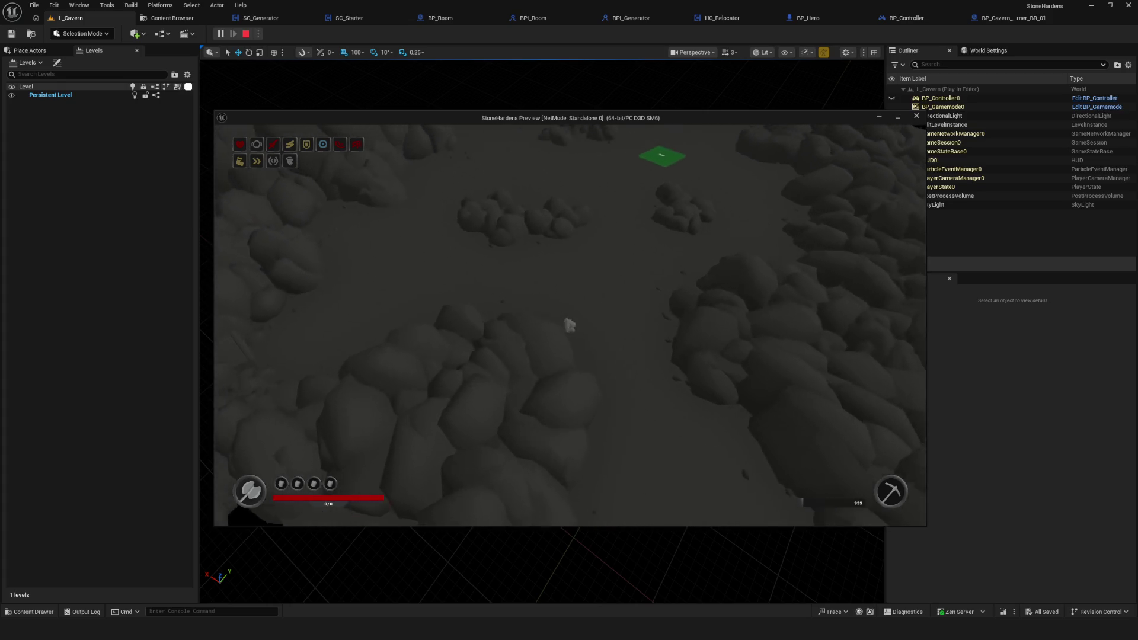
key("e")
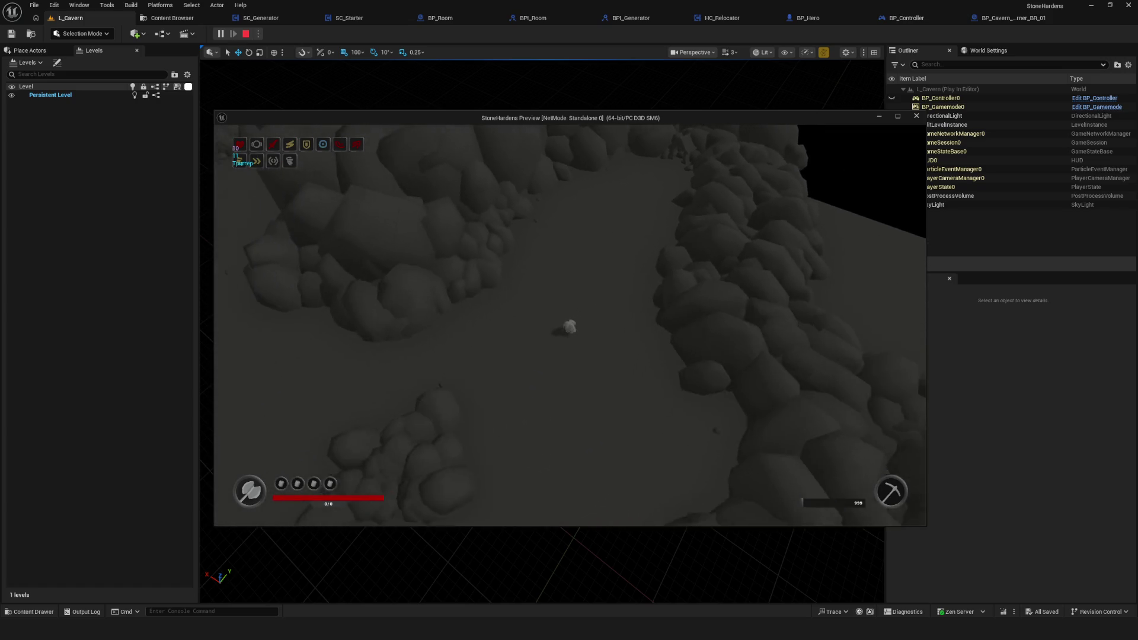
key("e")
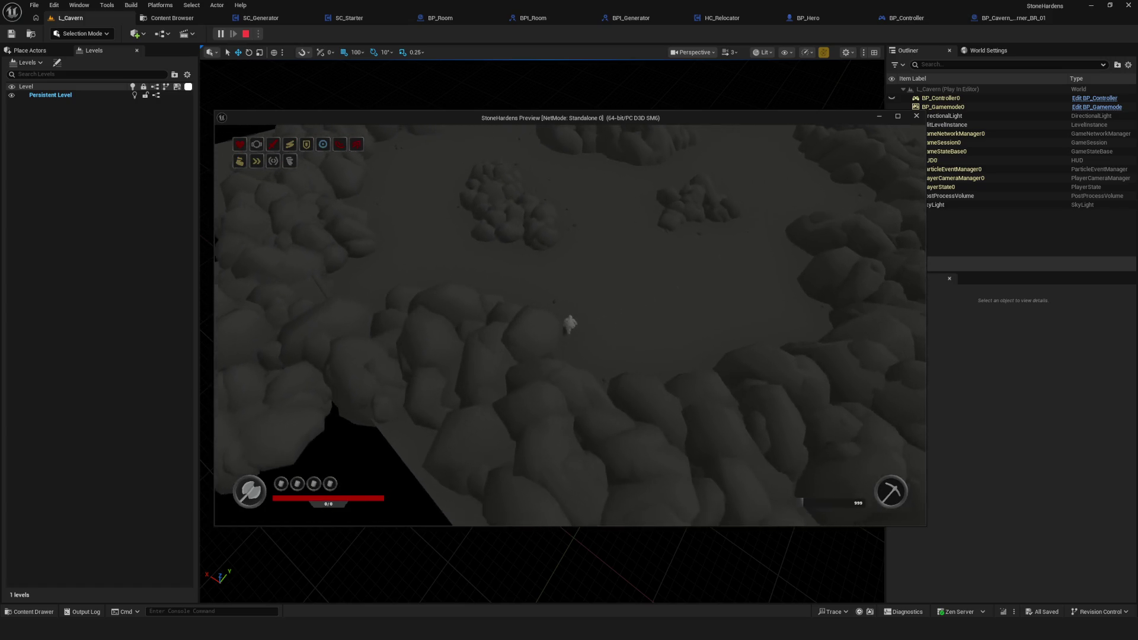
key("e")
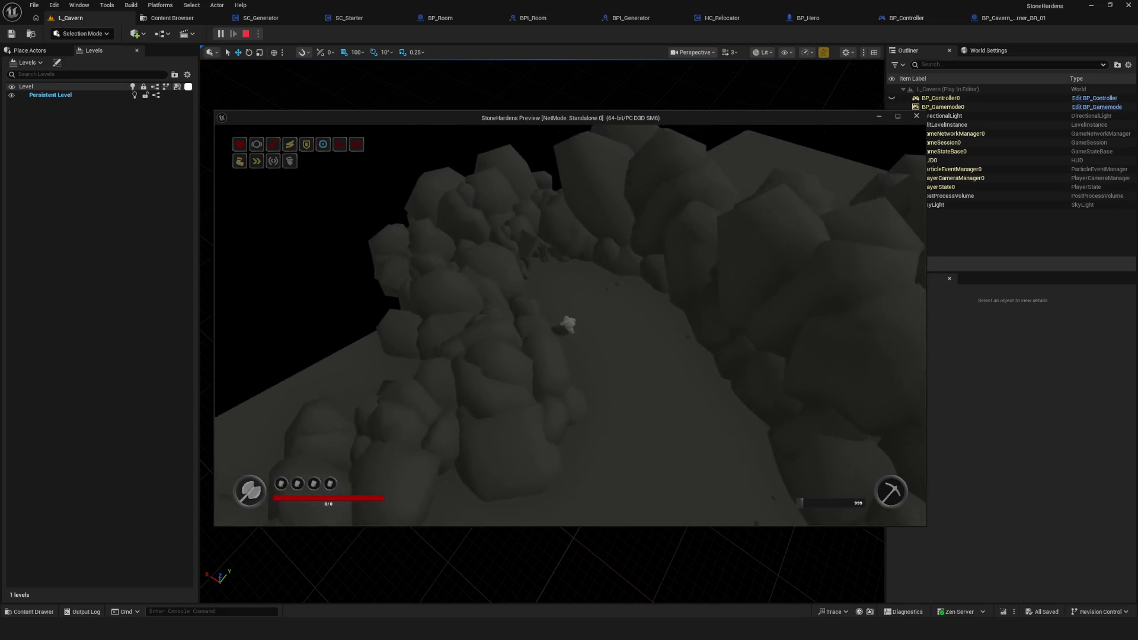
key("e")
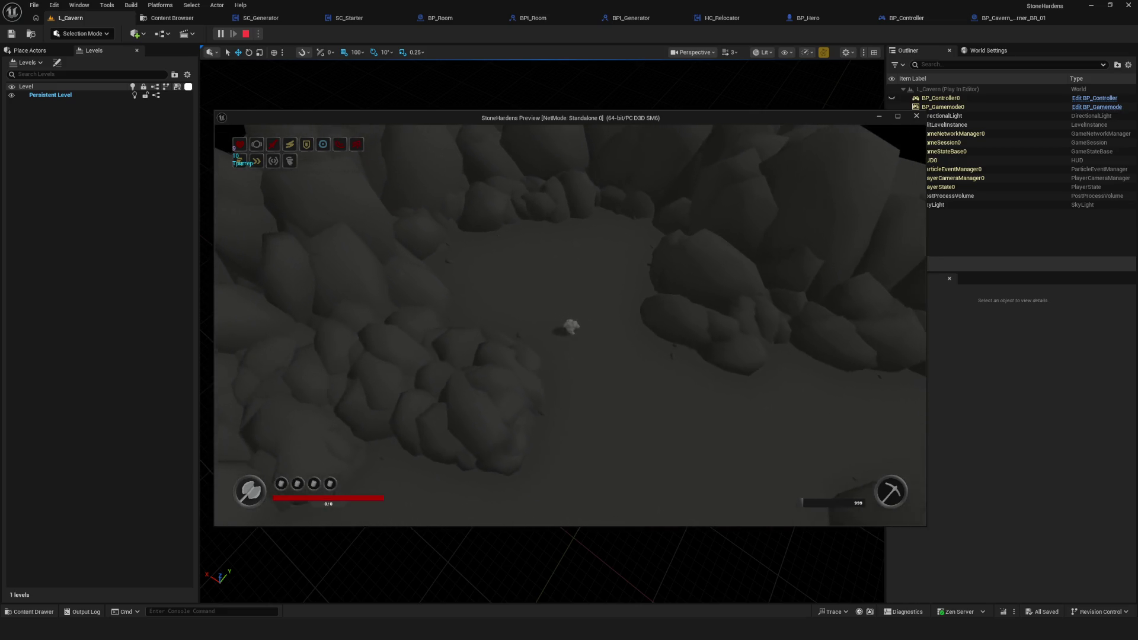
key("e")
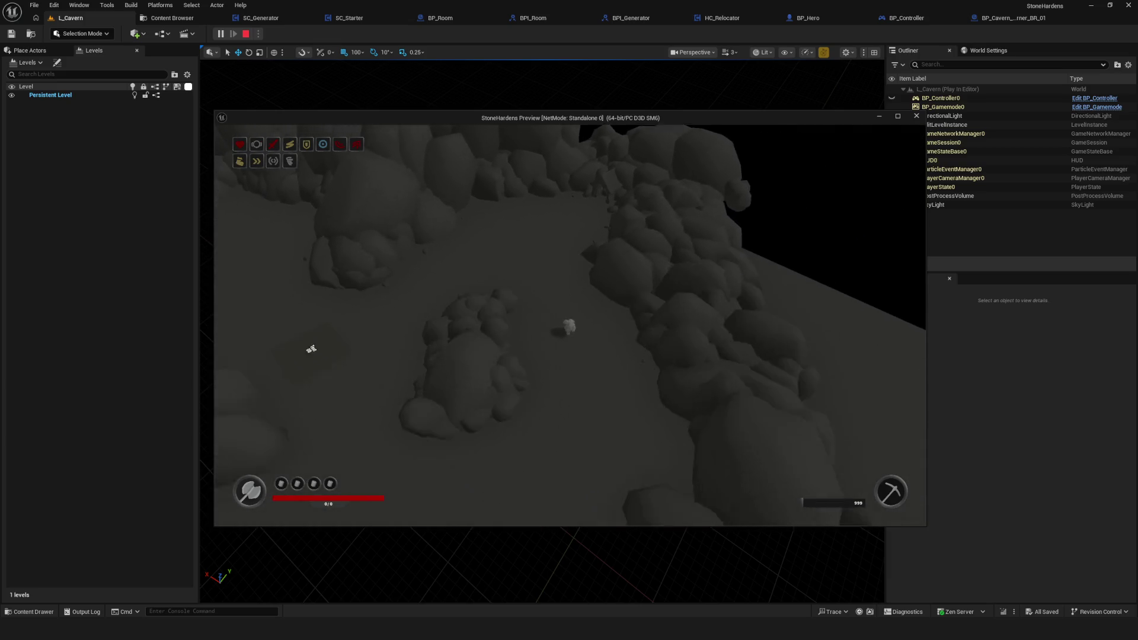
- Stop the play session, relaunch the Standalone preview with Alt+P, and choose Play from the menu
key("Escape")
key("alt+p")
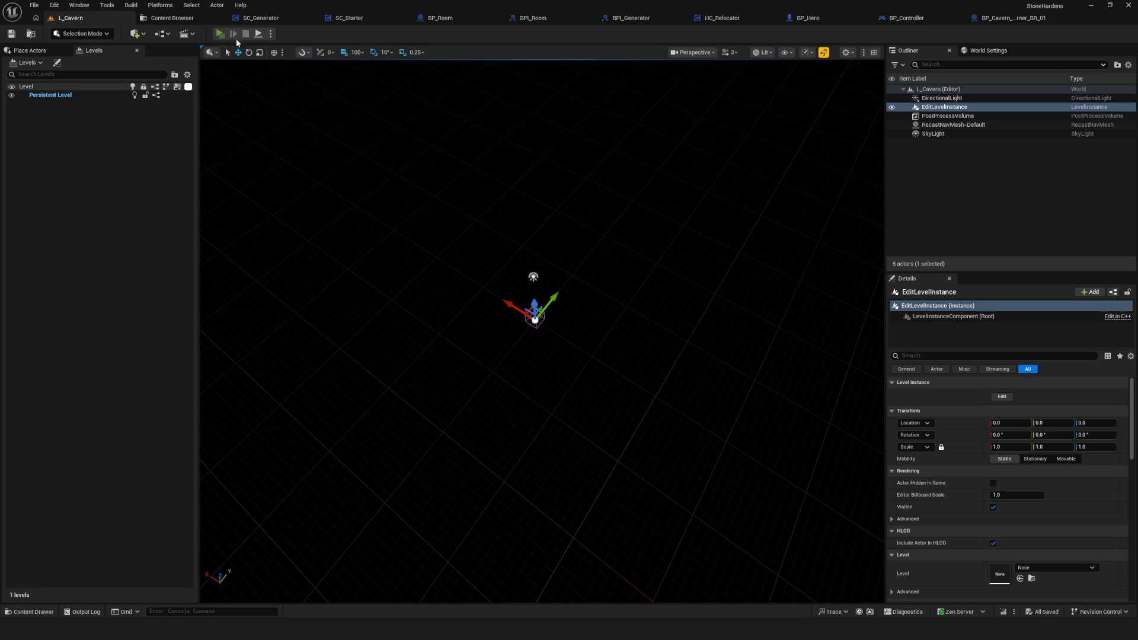
left_click(553, 292)
- Start a NewGame in a generated cavern and switch off the debug free camera
left_click(583, 261)
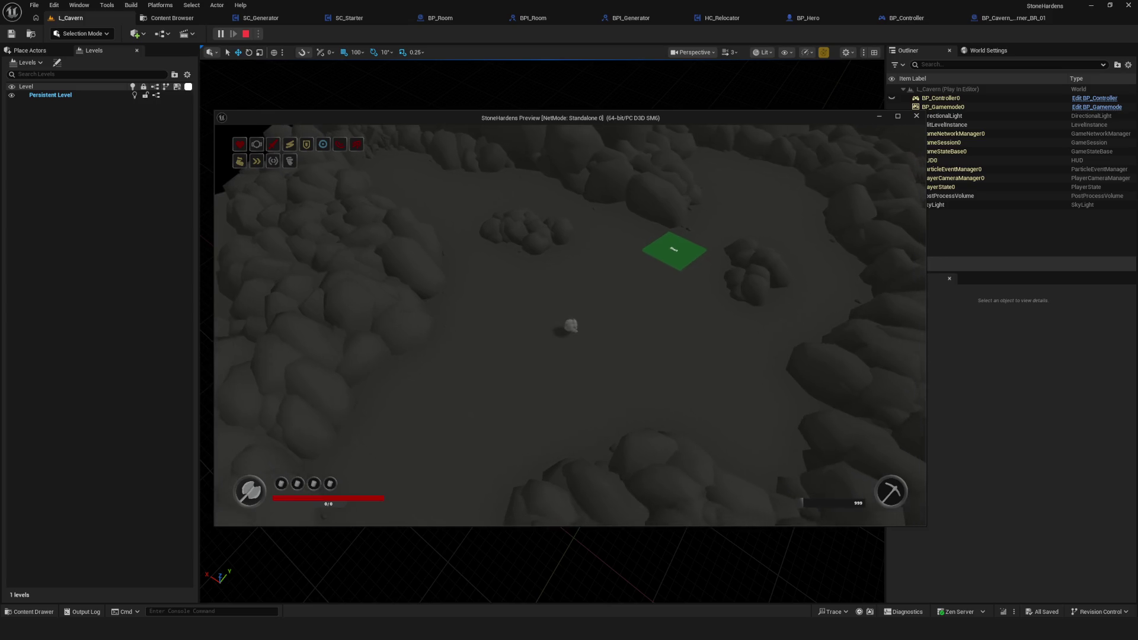
key("semicolon")
key("semicolon")
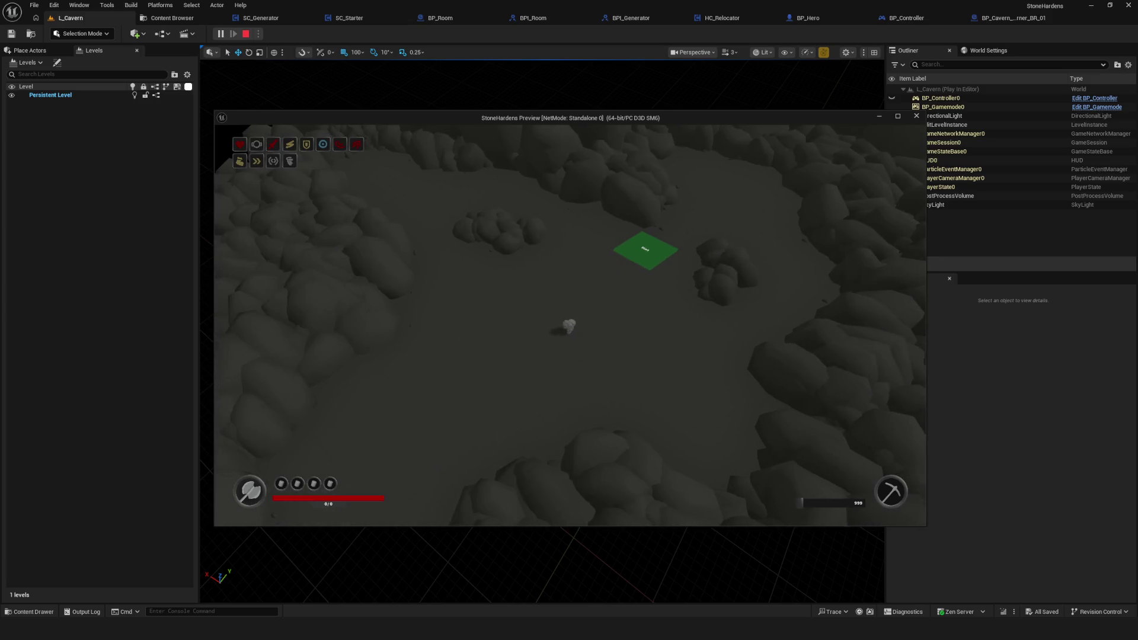
key("s")
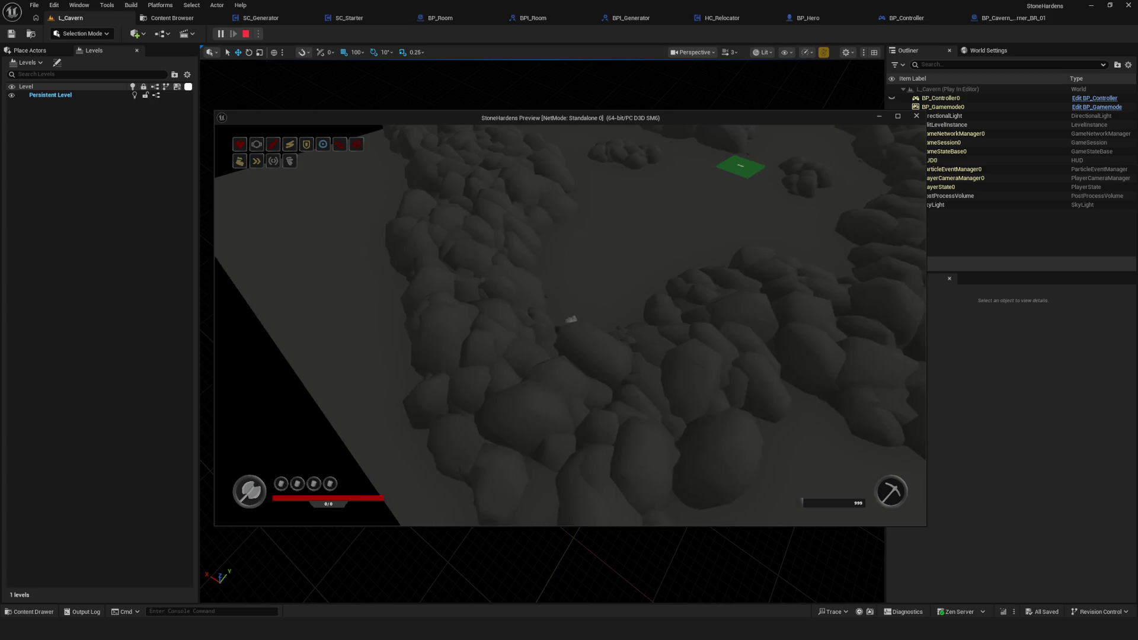
- Walk the character past the green Start pad onto the open cave floor
key("d")
key("w")
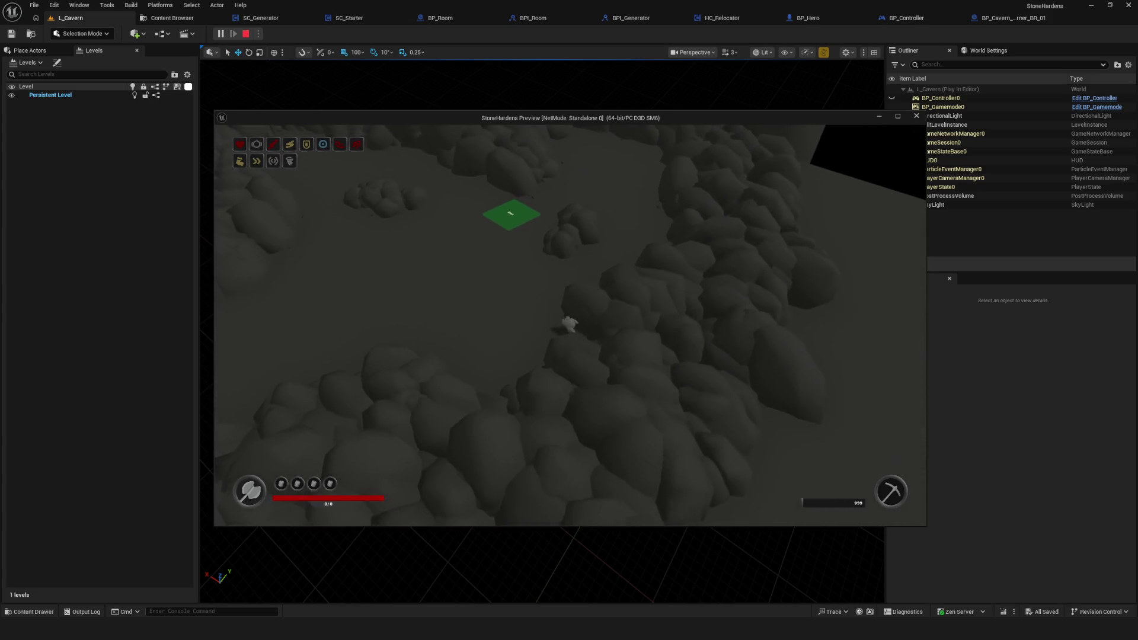
key("w")
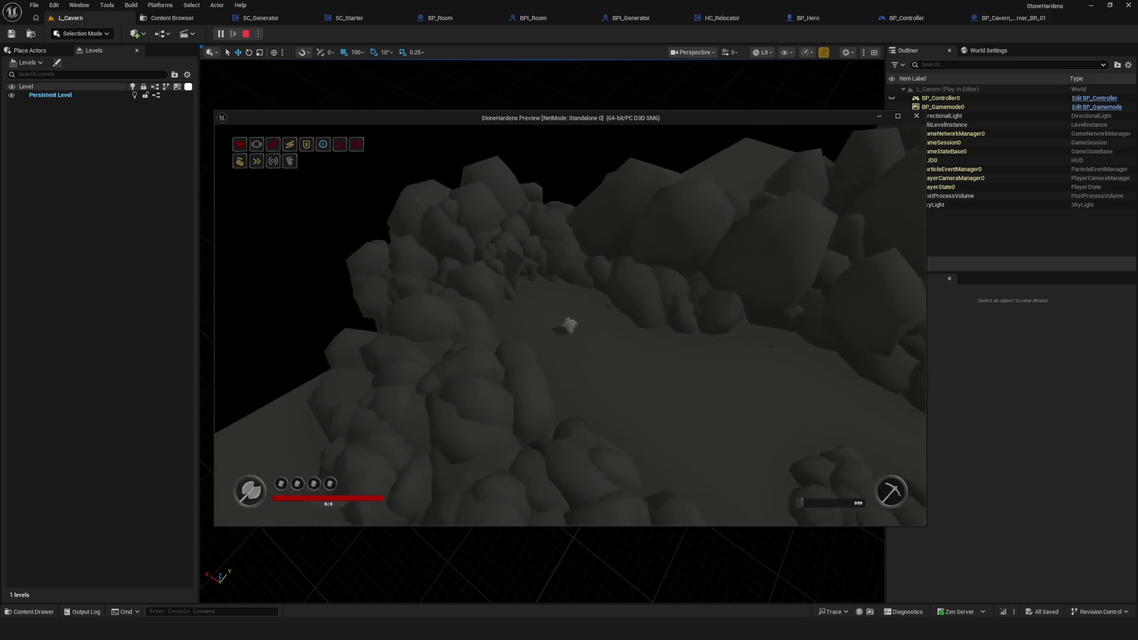
key("w")
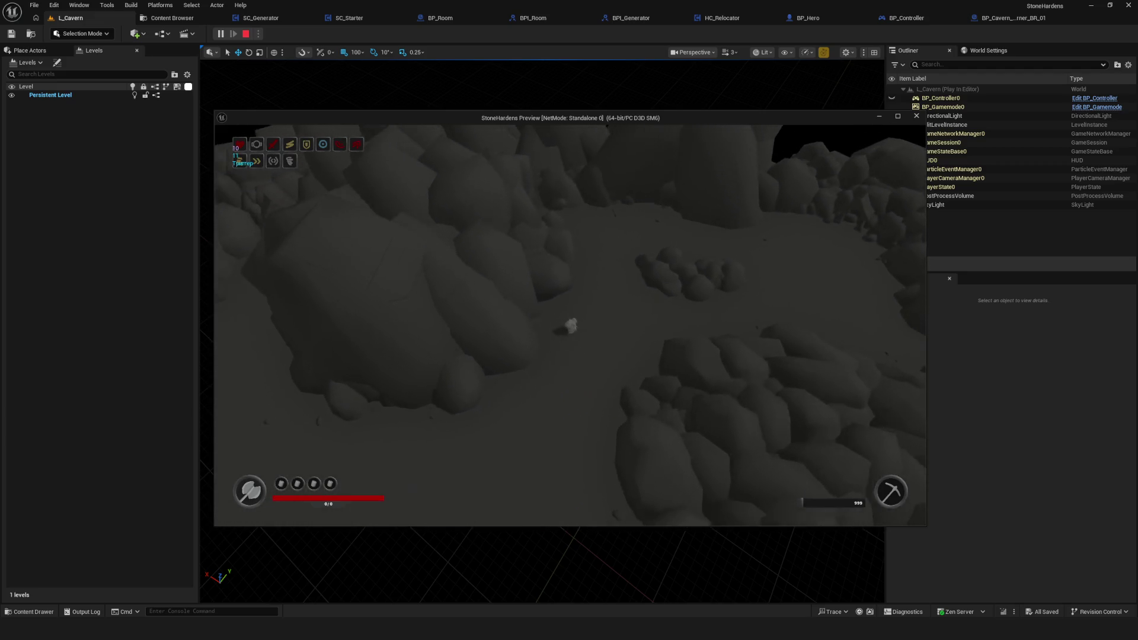
key("w")
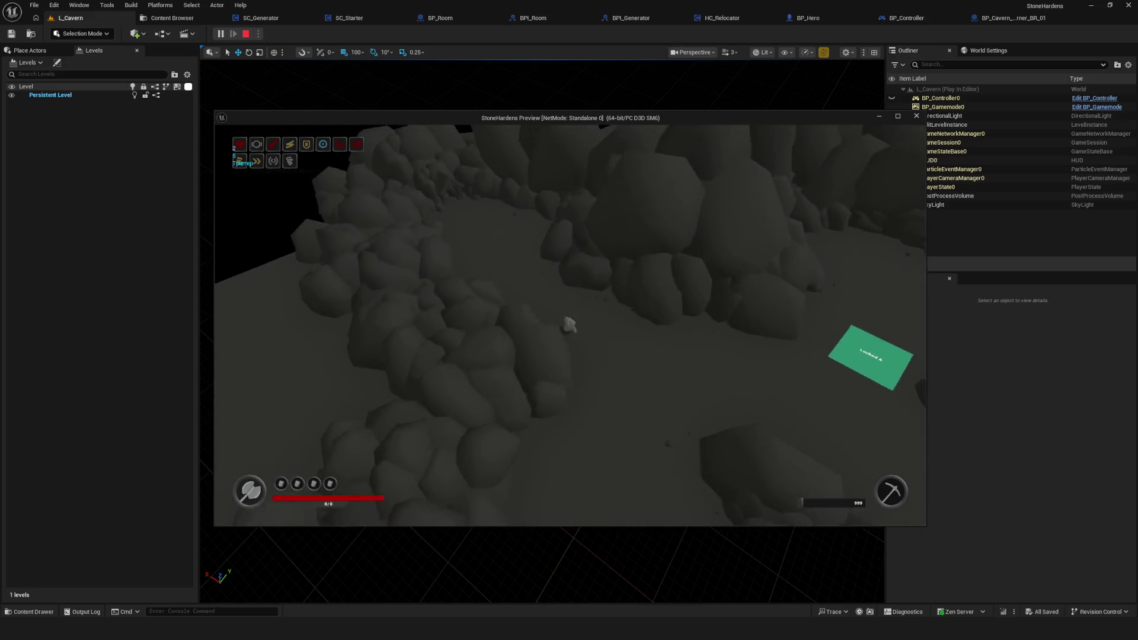
- Walk past the purple floor tile, orbit the camera with Q, then move away from the teal tile
key("w")
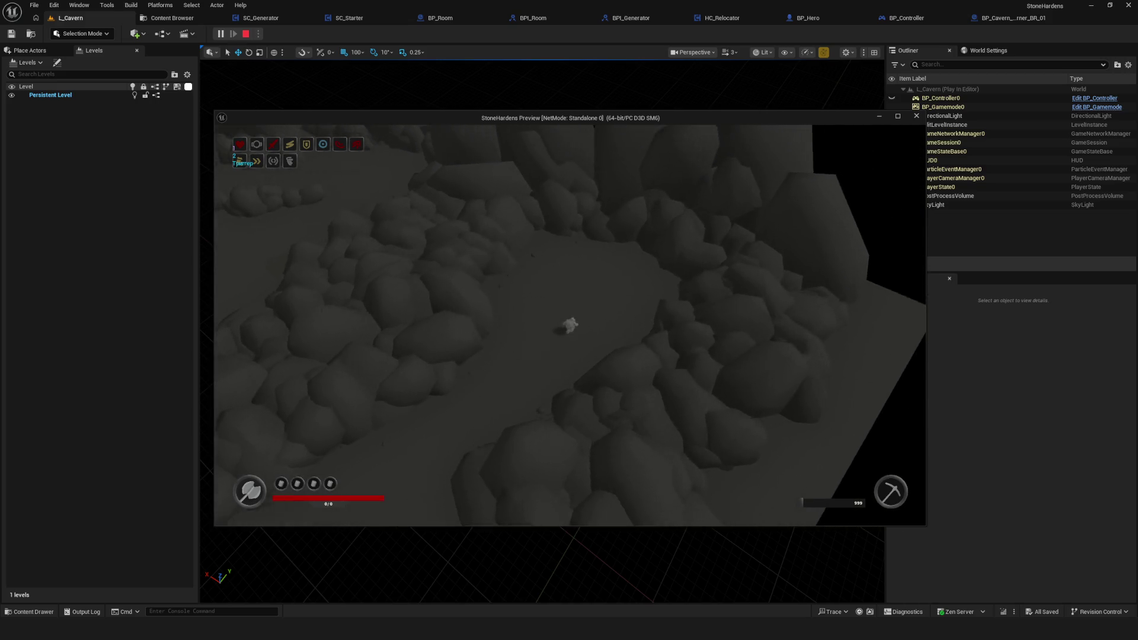
key("w")
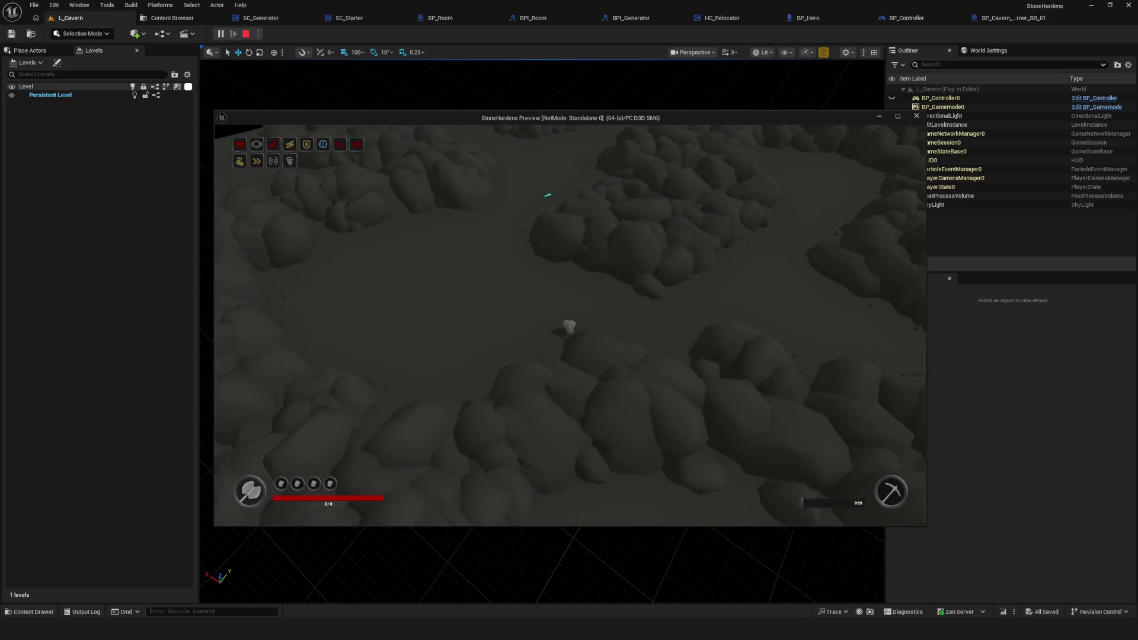
key("w")
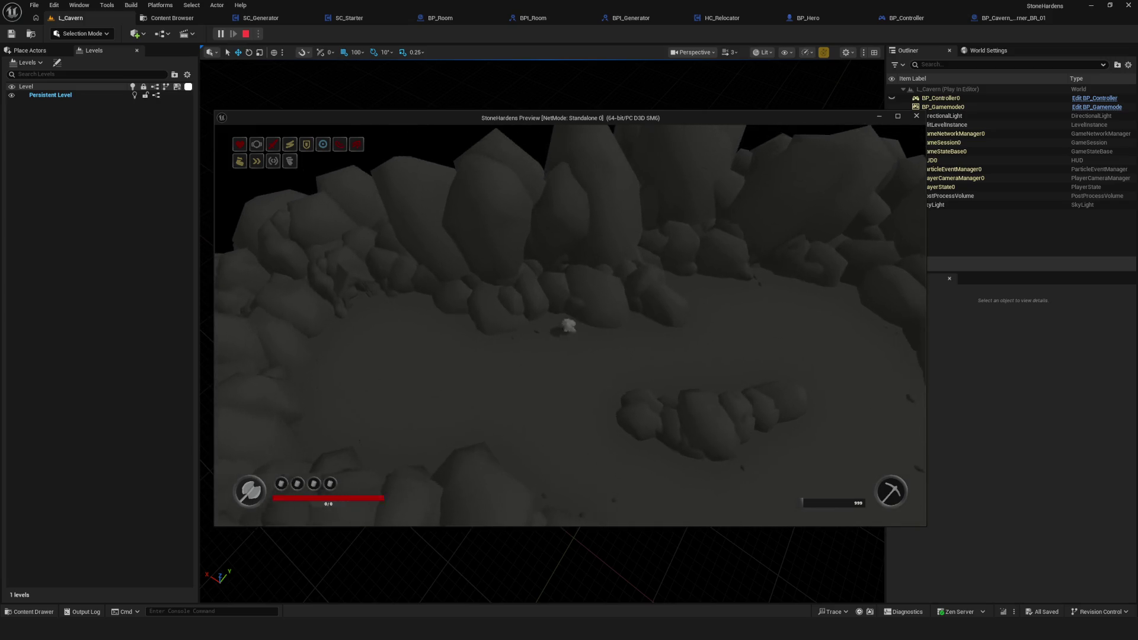
key("w")
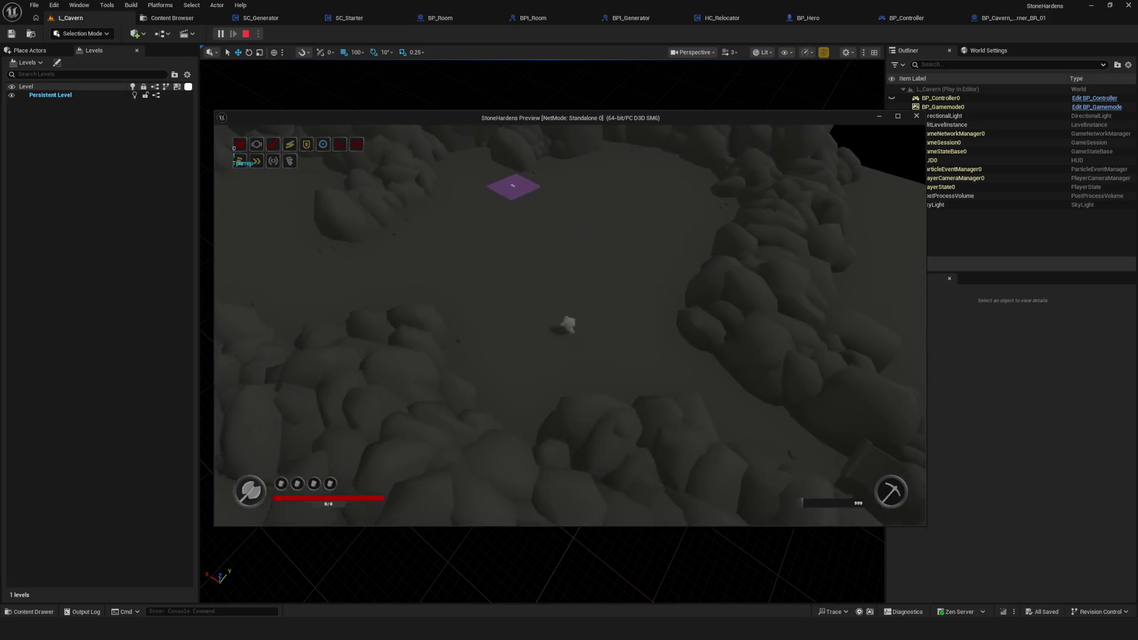
key("a")
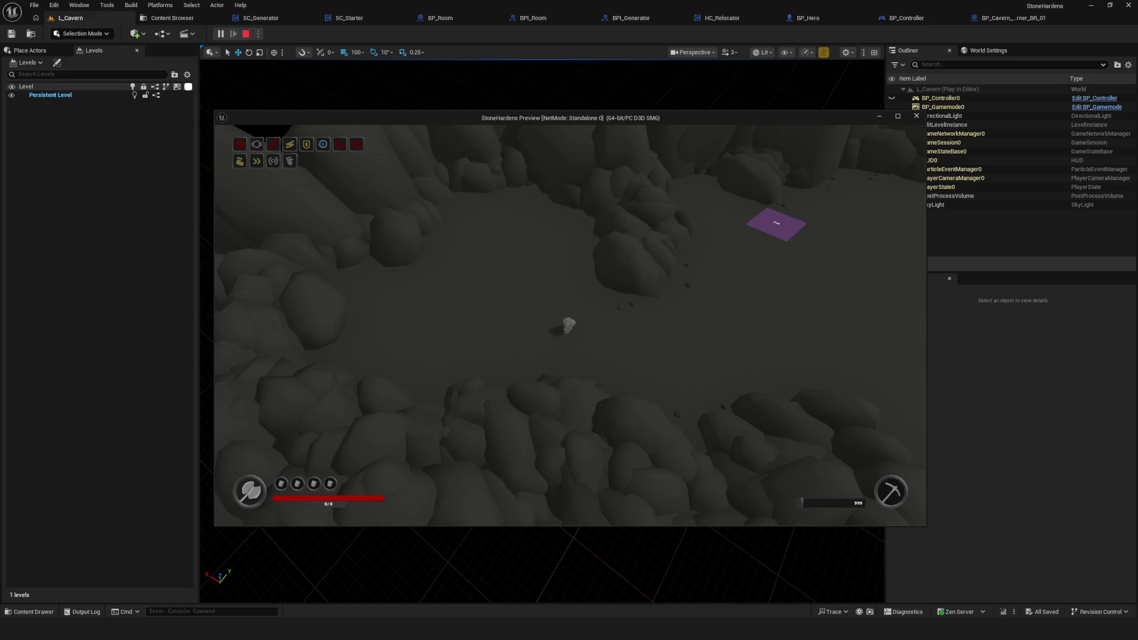
key("q")
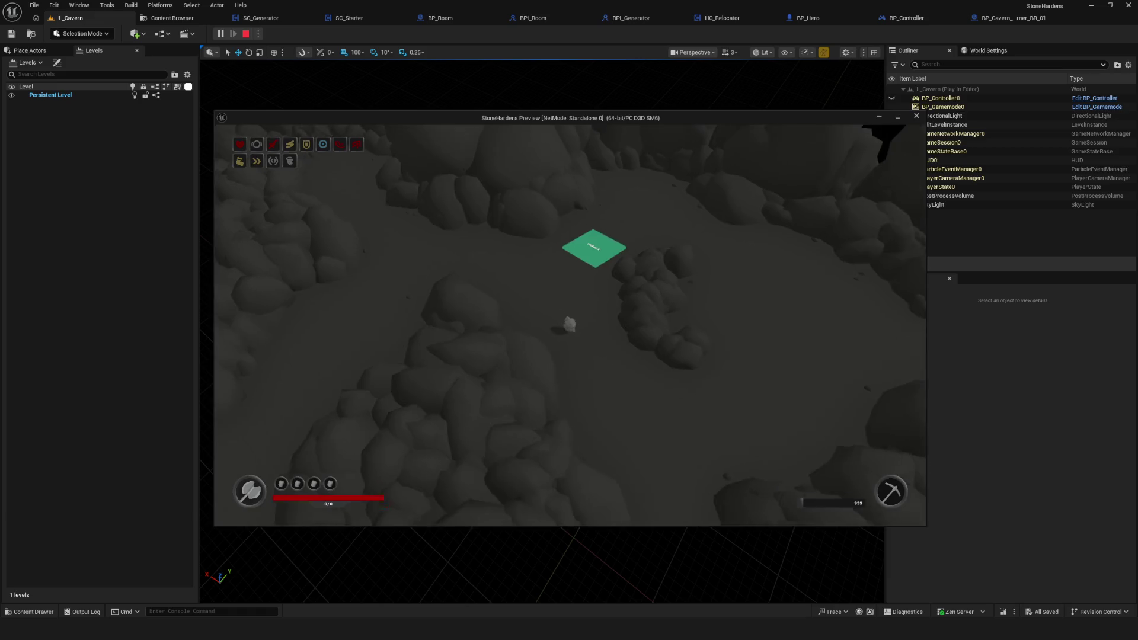
key("s")
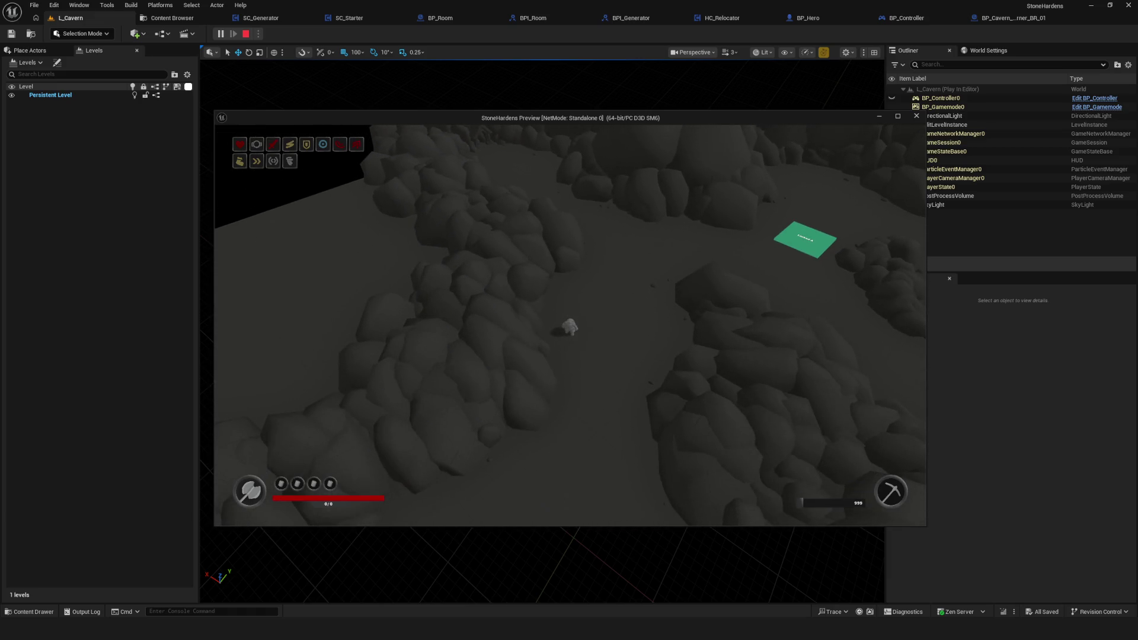
- Walk the character across the open cavern floor between rock clusters toward the cavern's edge
key("s")
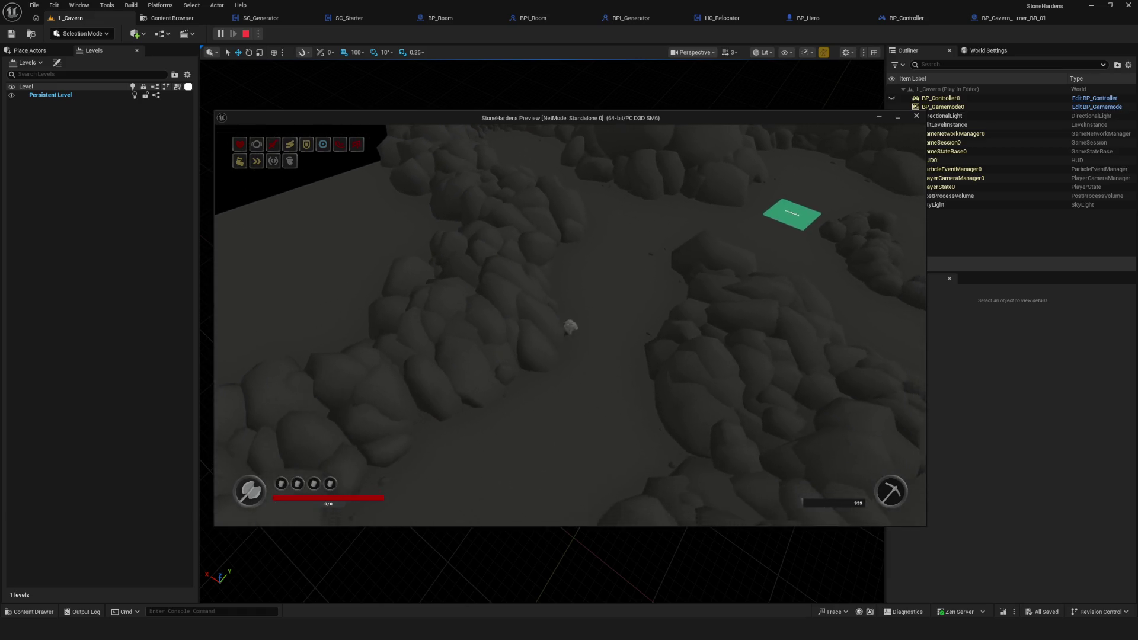
key("w")
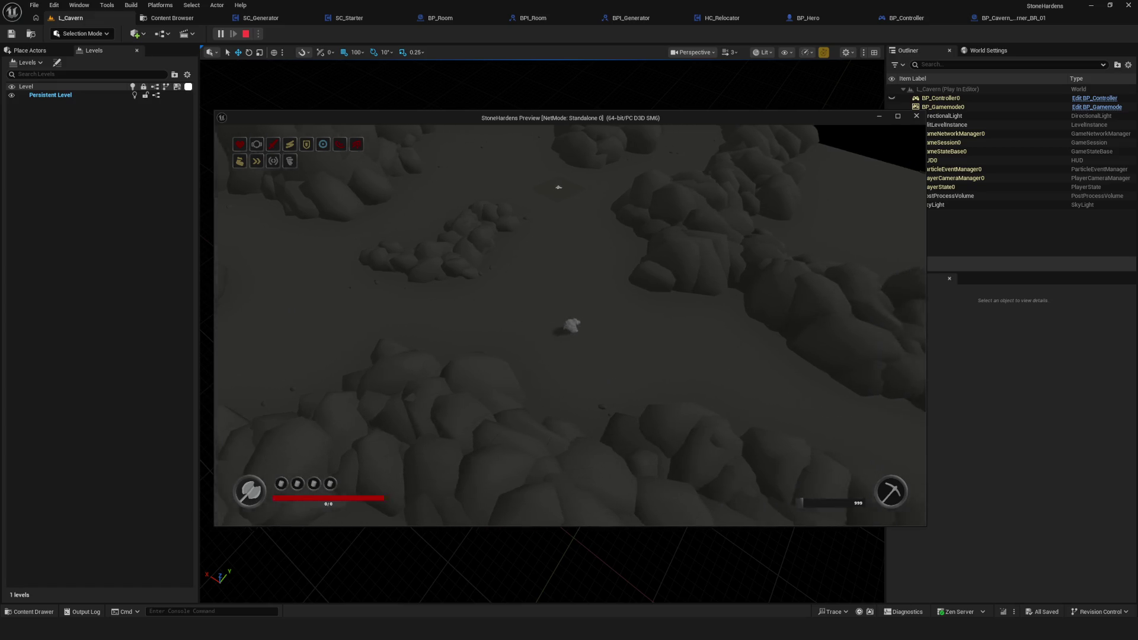
key("w")
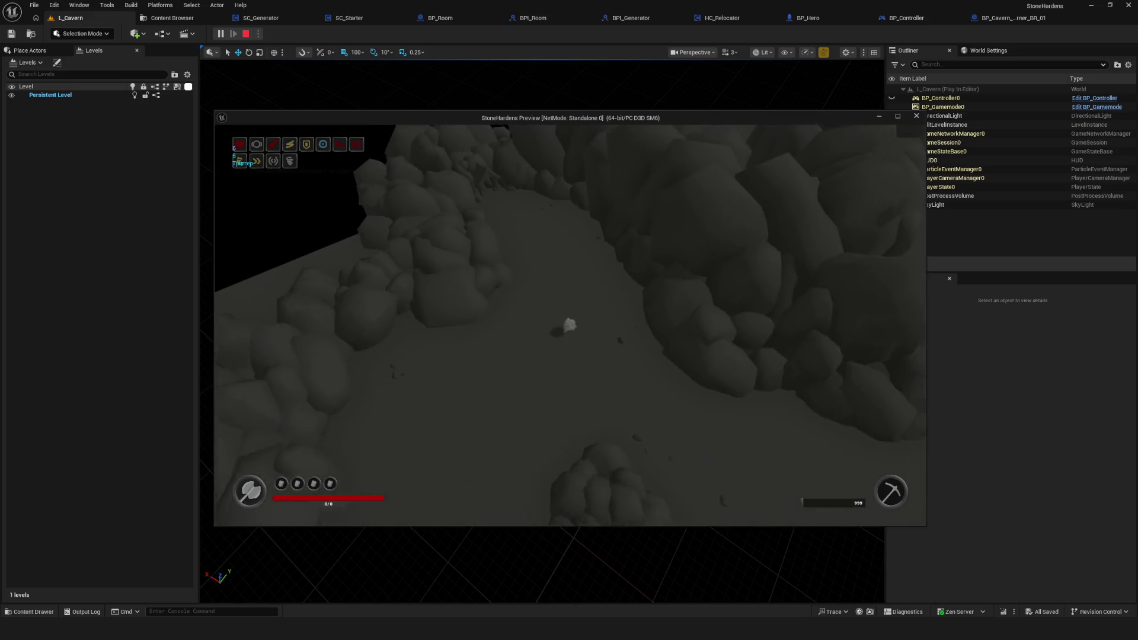
key("s")
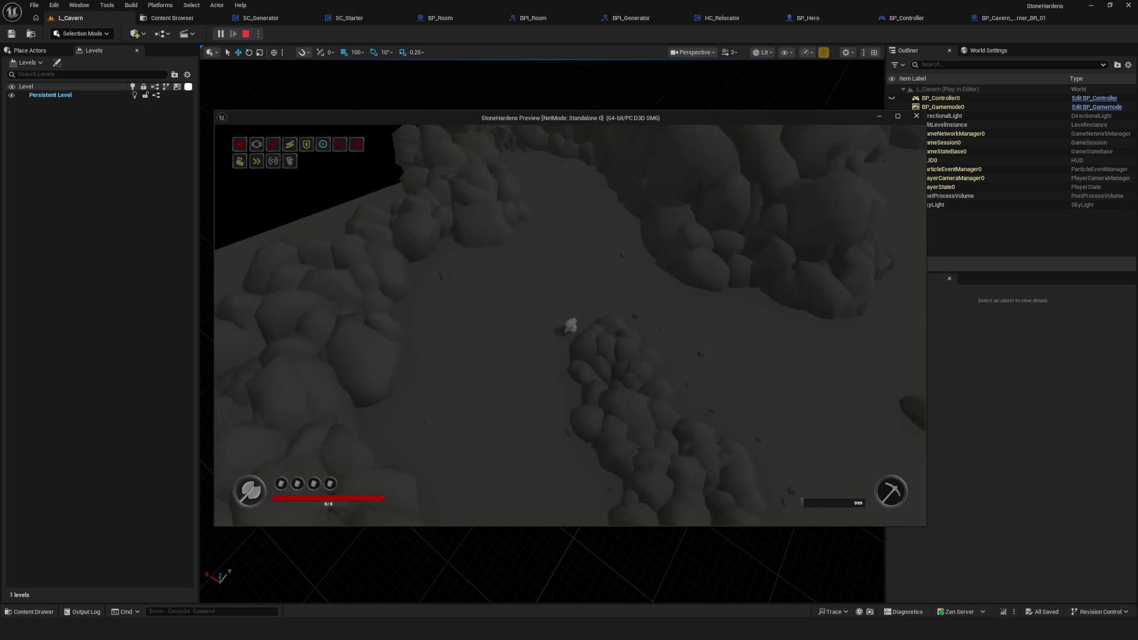
key("w")
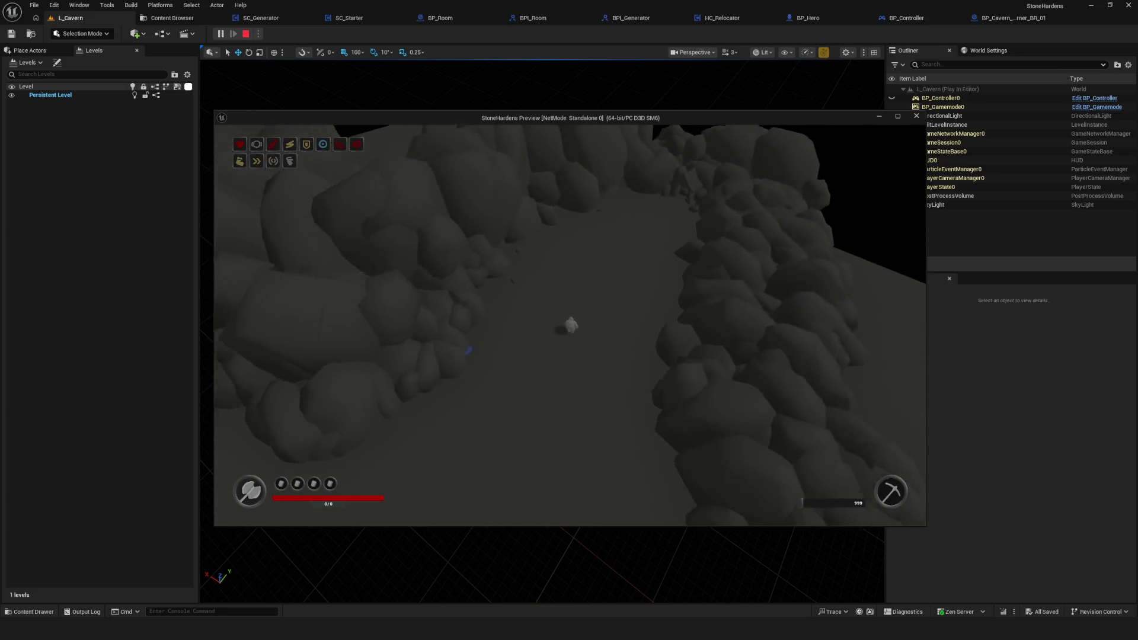
key("w")
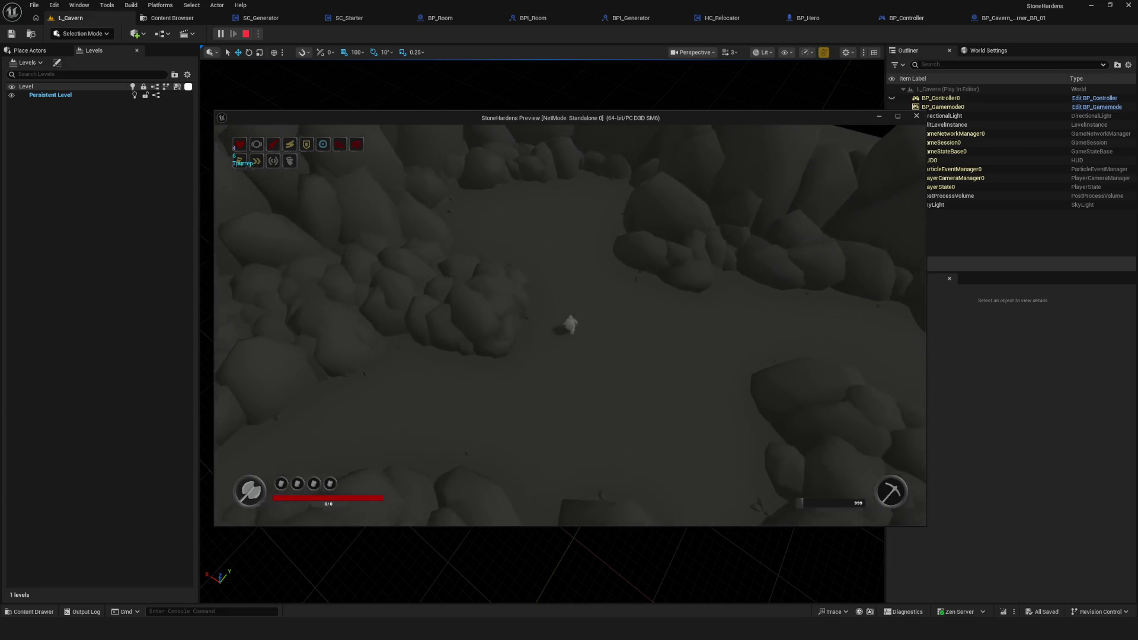
key("w")
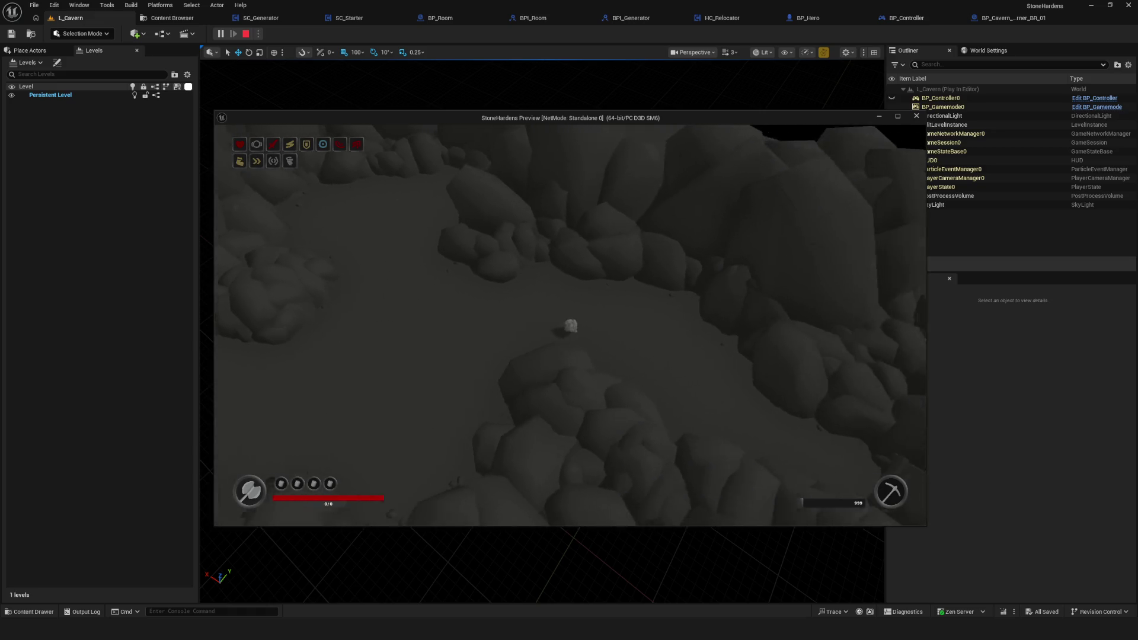
key("w")
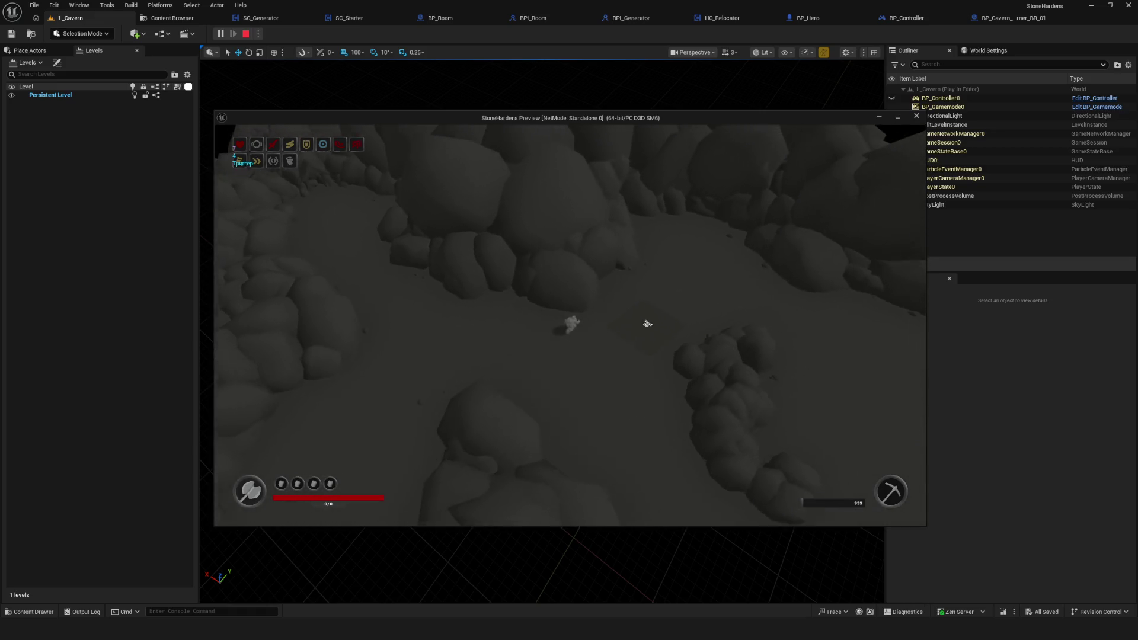
key("w")
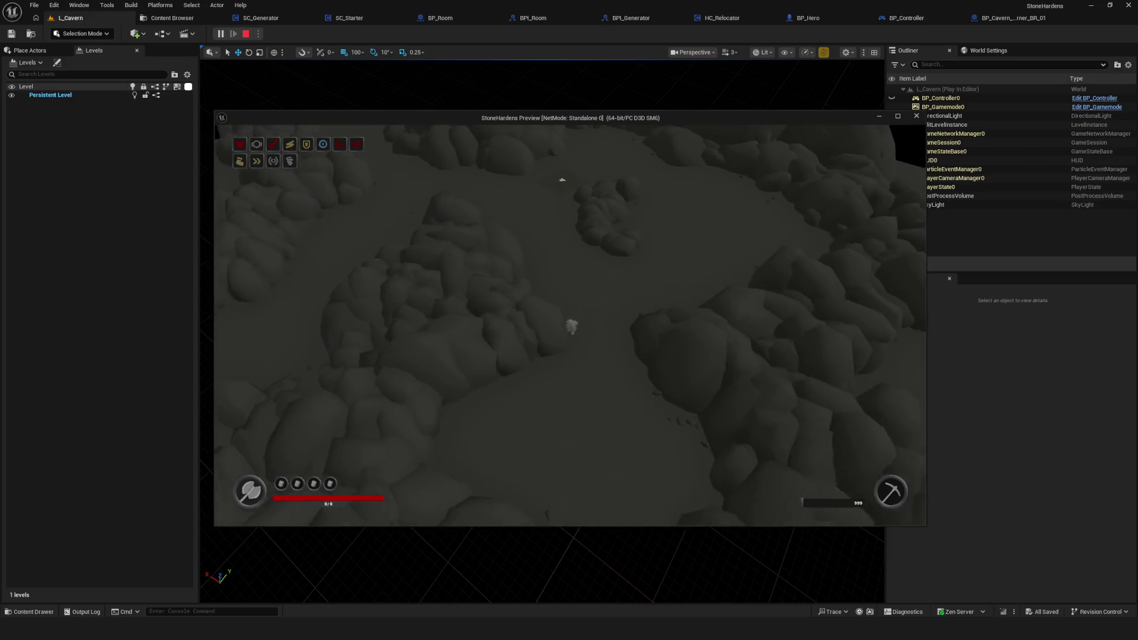
key("w")
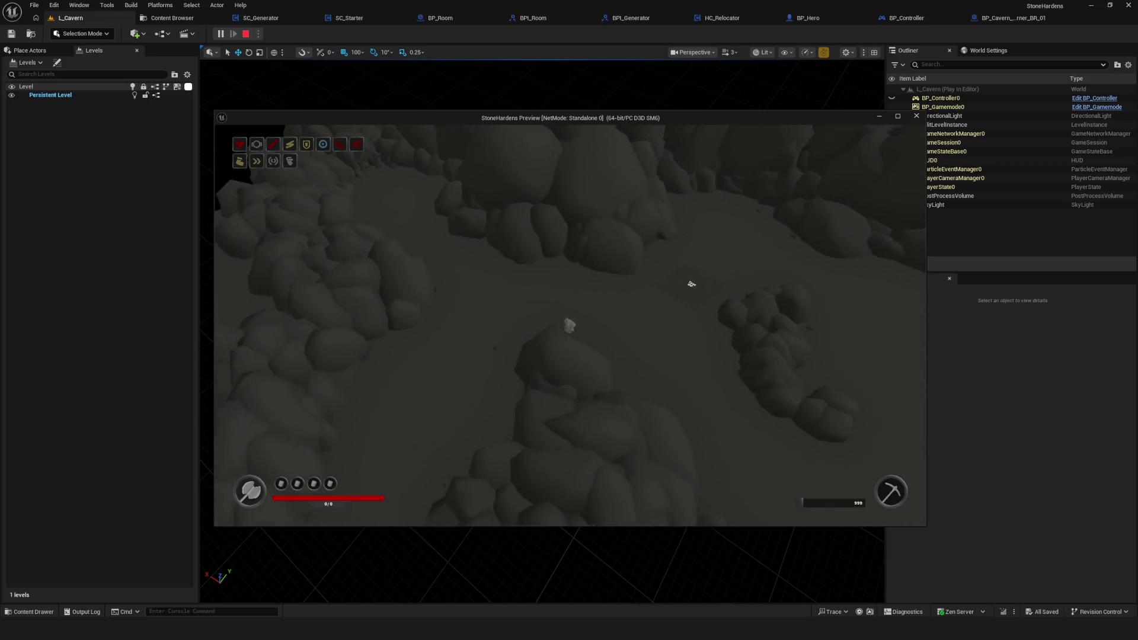
- Walk through the trigger areas and past the green Start tile into the narrow passage
key("w")
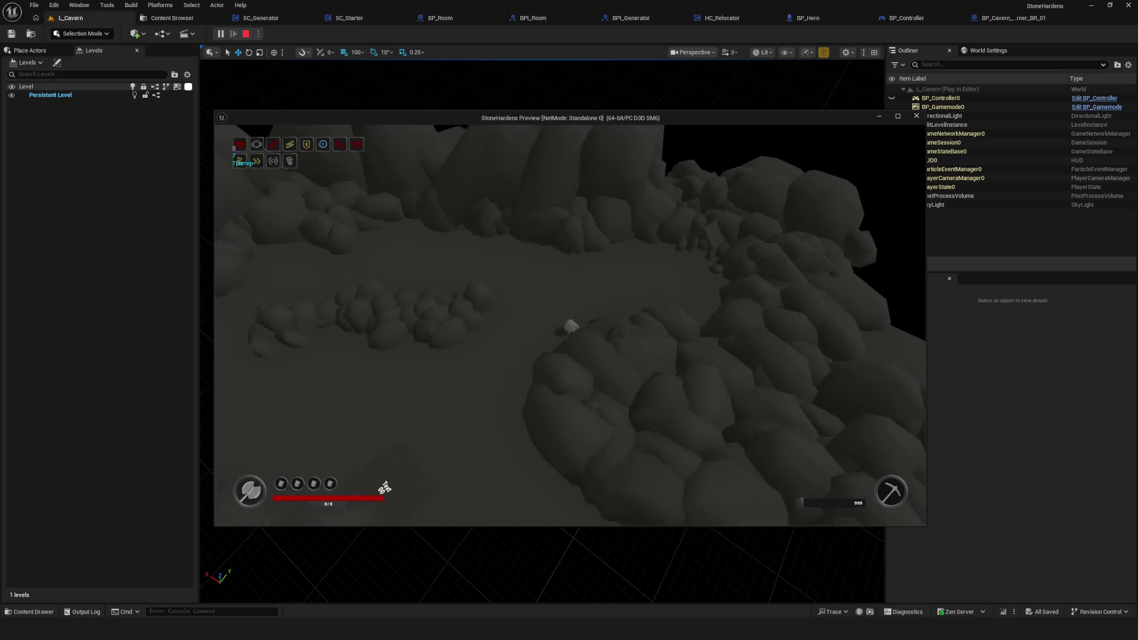
key("w")
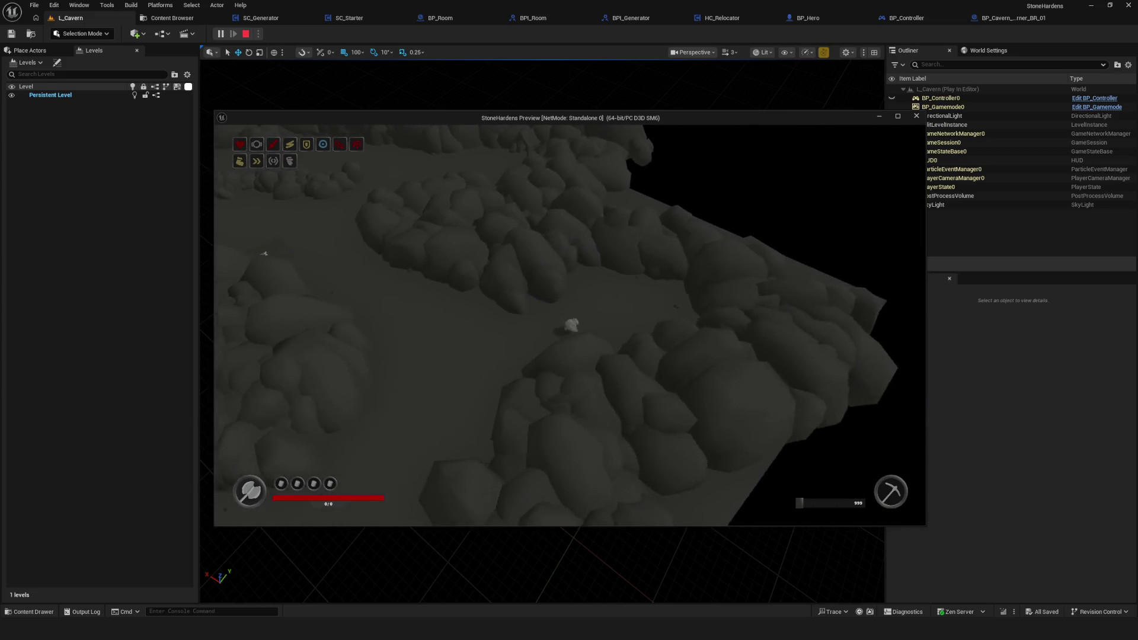
key("w")
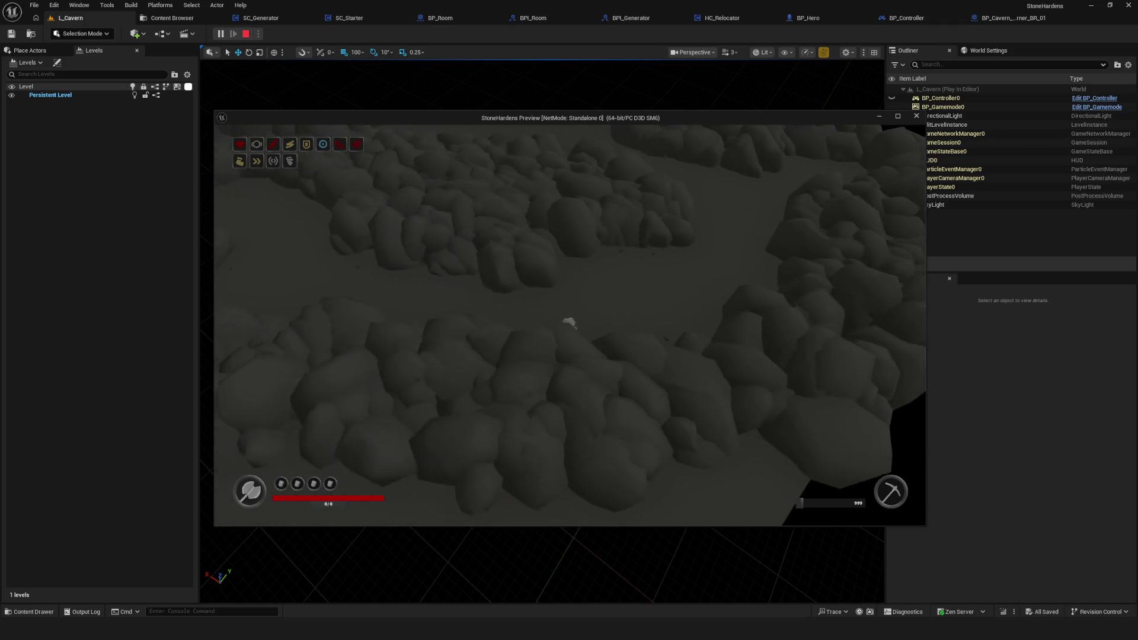
key("w")
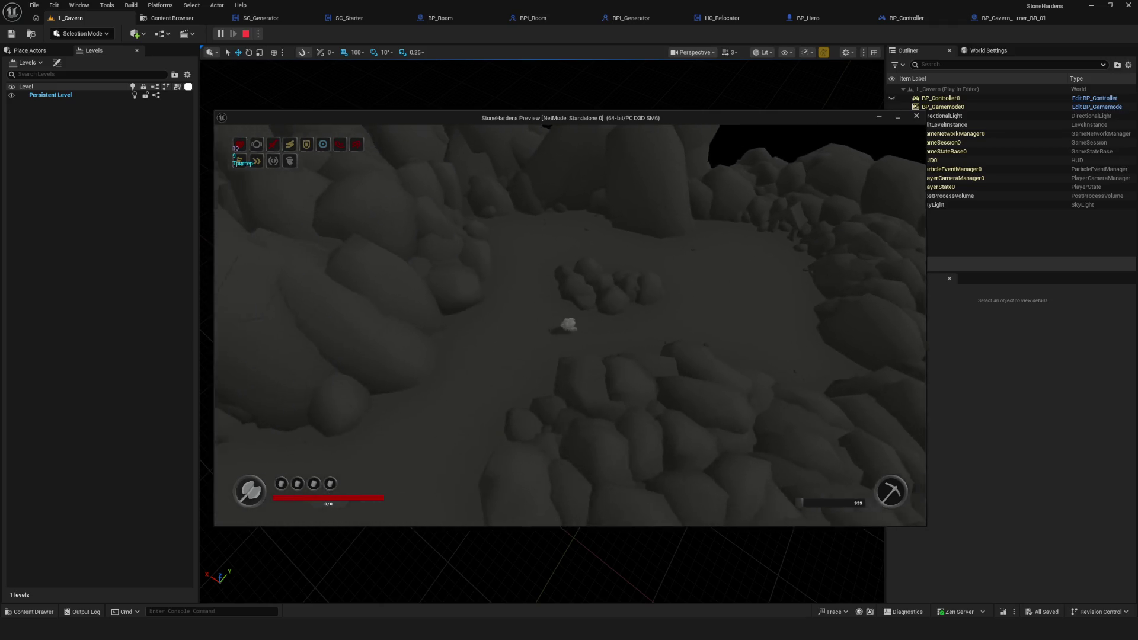
key("w")
key("w")
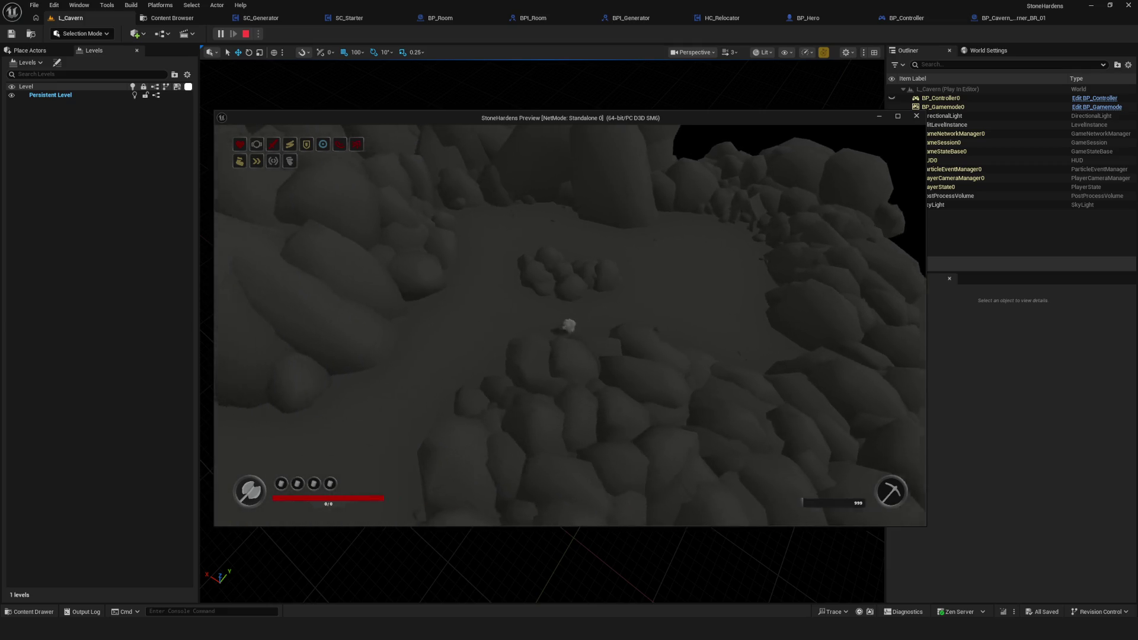
key("w")
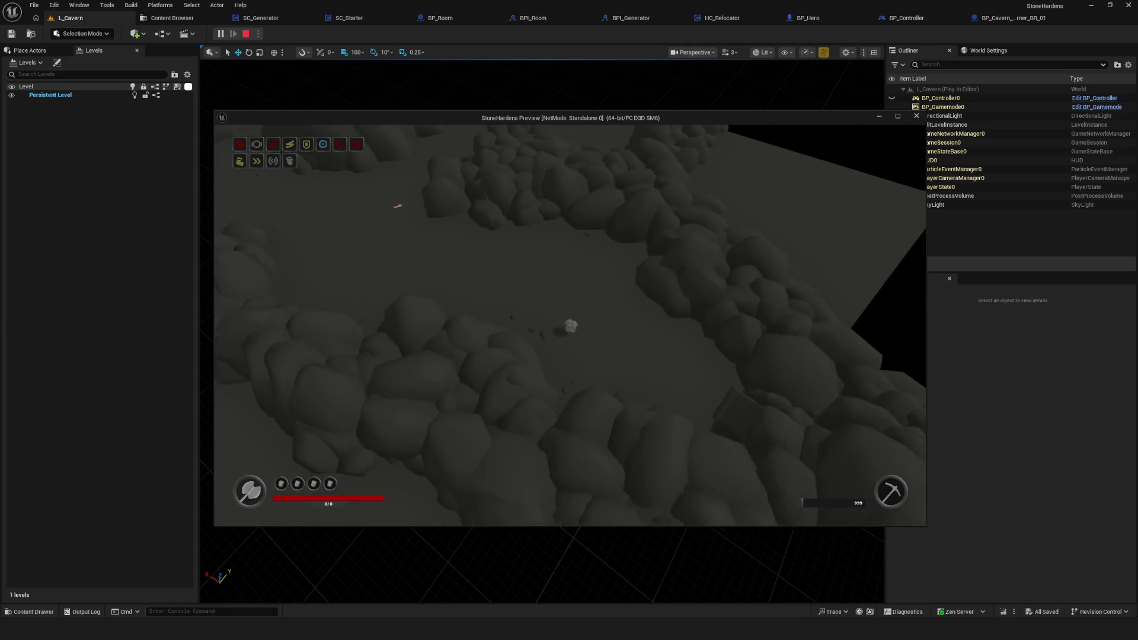
key("w")
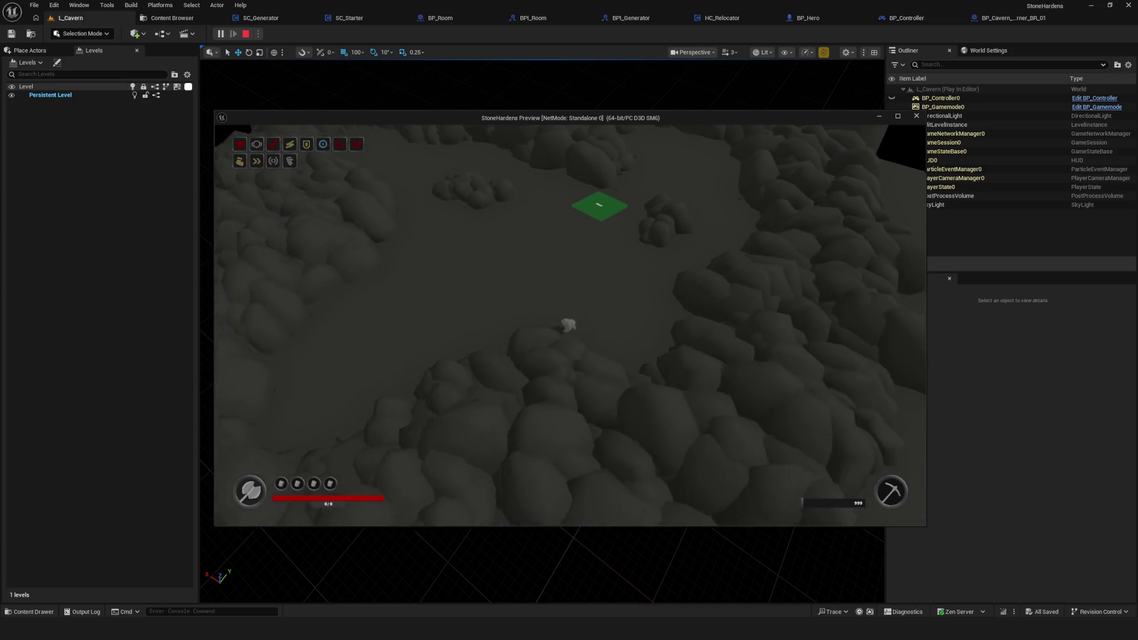
key("s")
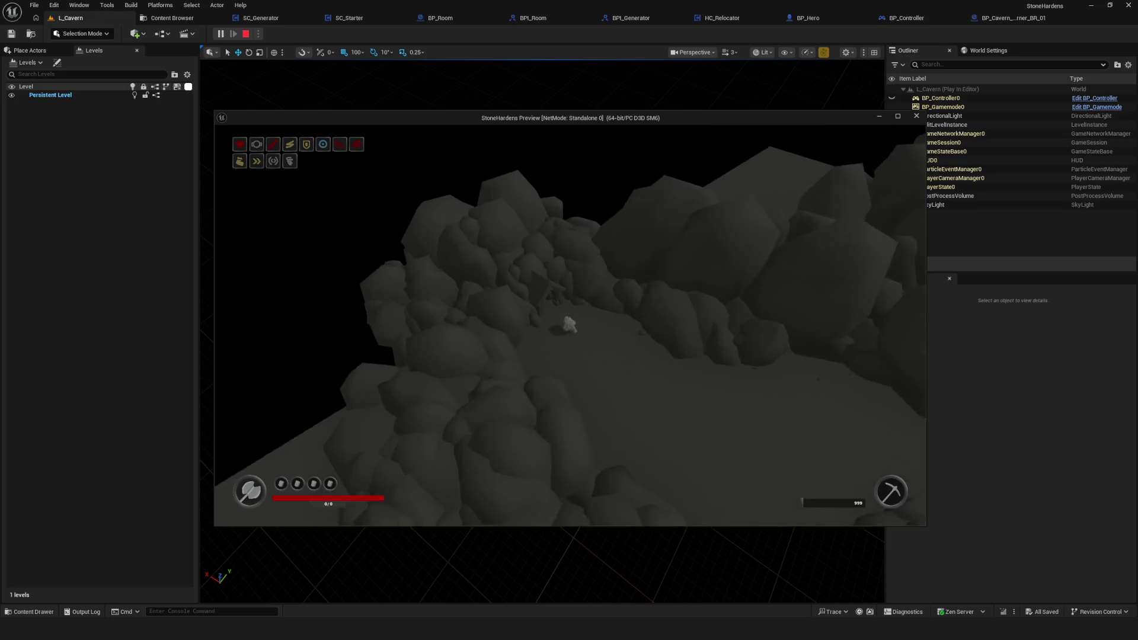
key("w")
key("w")
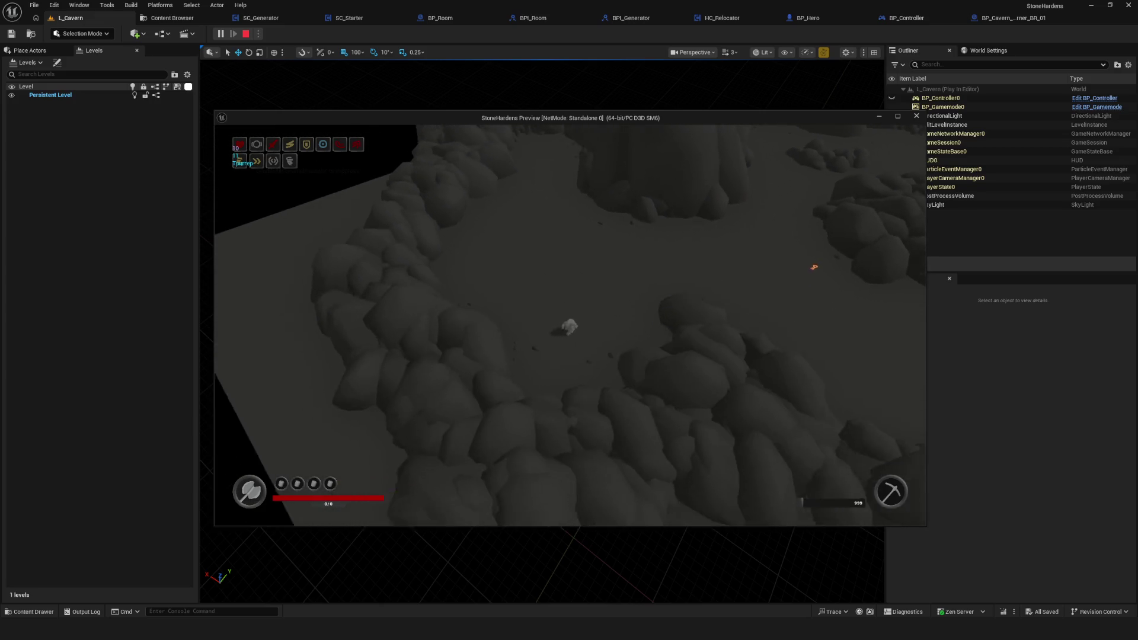
key("w")
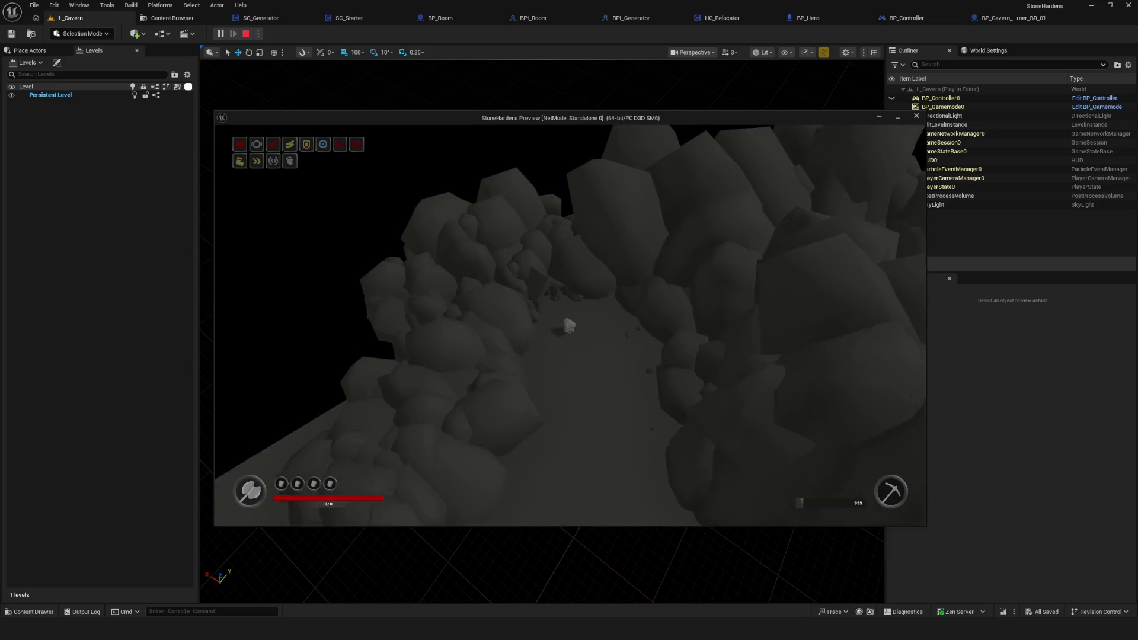
key("w")
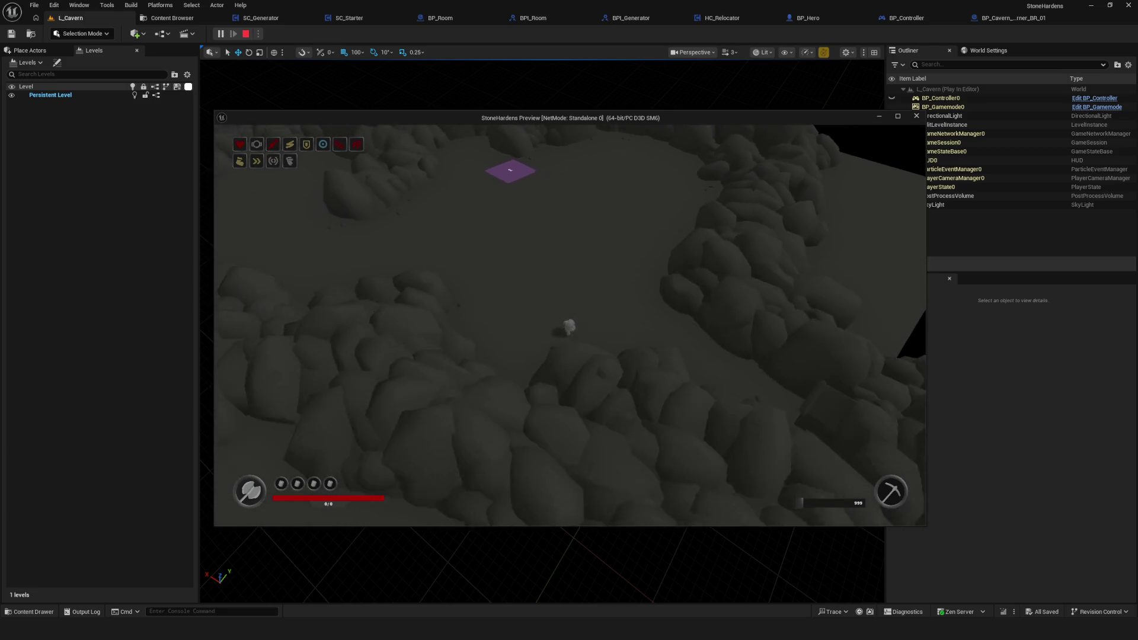
- Walk the character forward across the cave floor toward another rocky area
key("w")
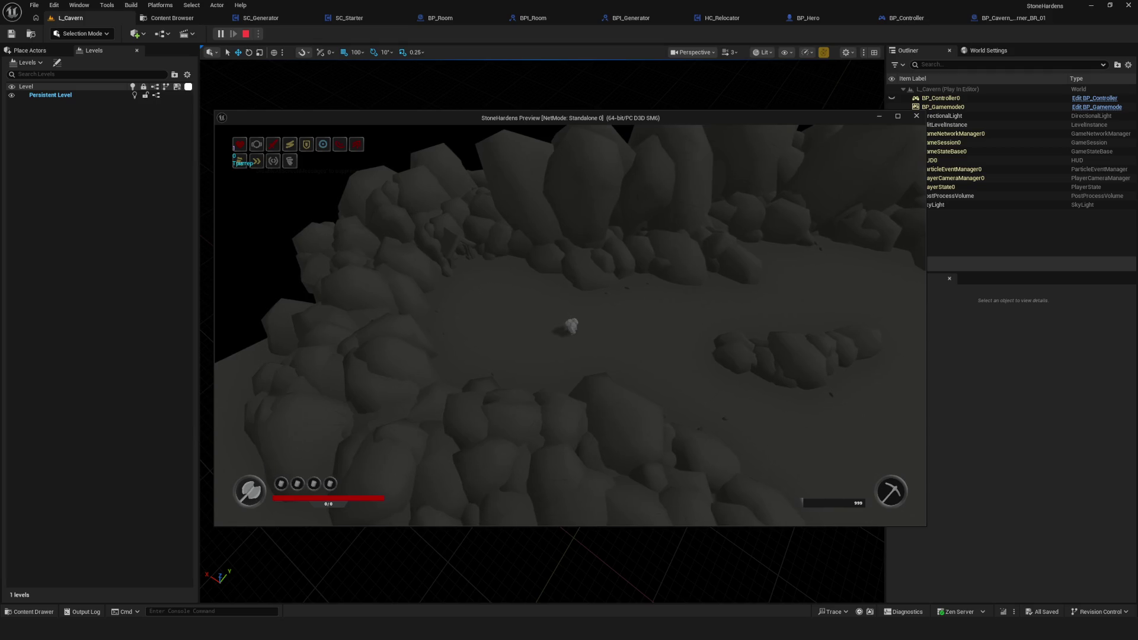
key("w")
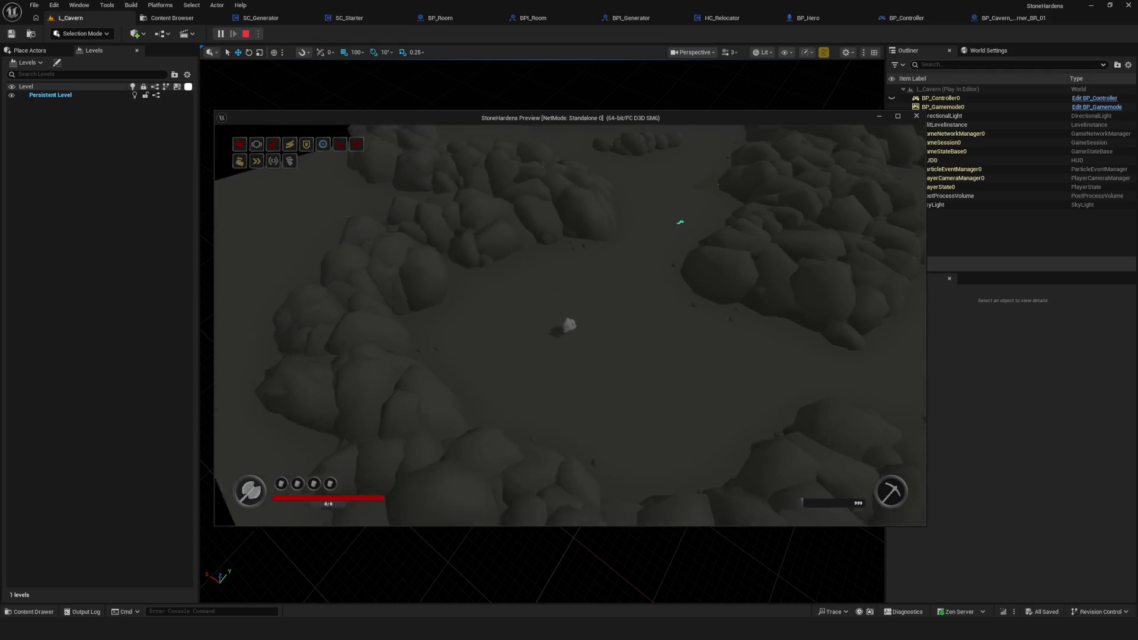
key("w")
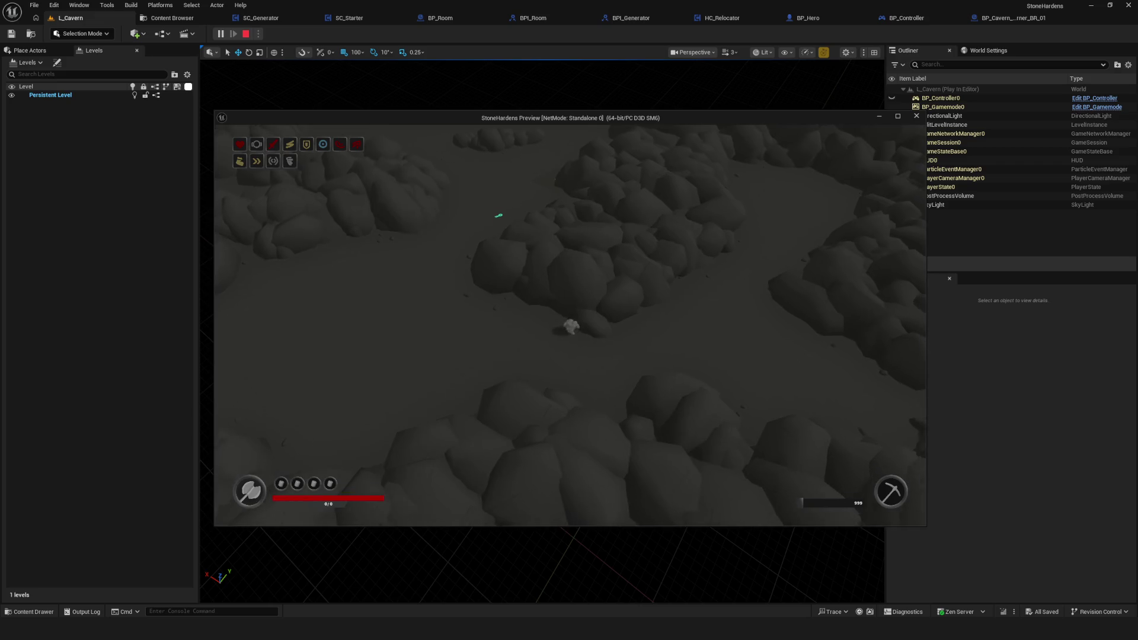
key("w")
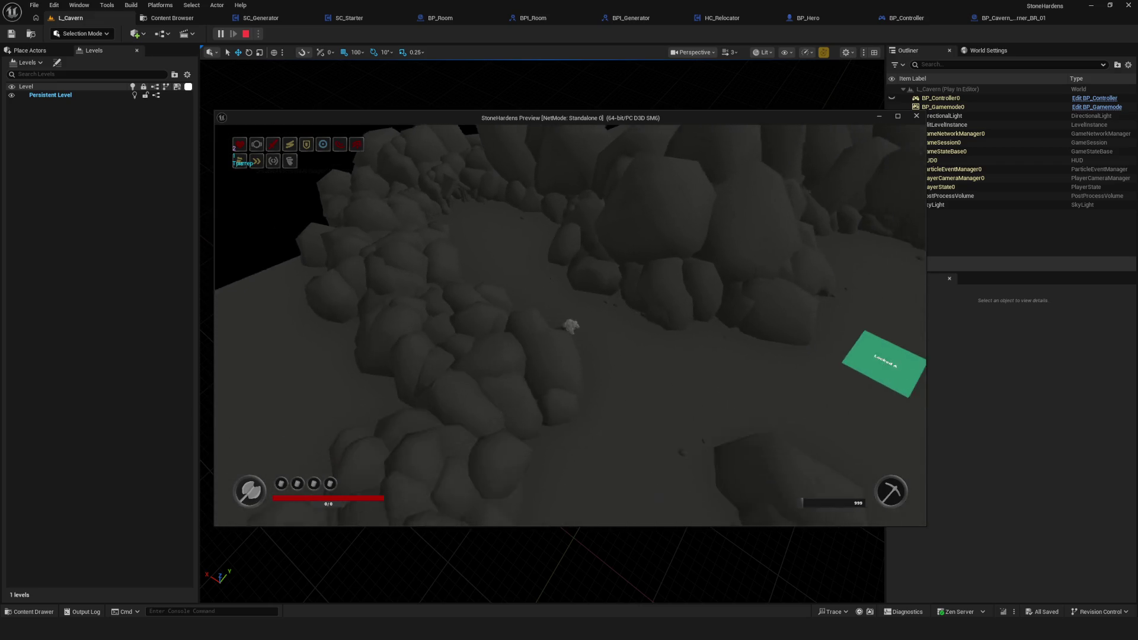
- Circle the character around the green Locked A pad
key("d")
key("d")
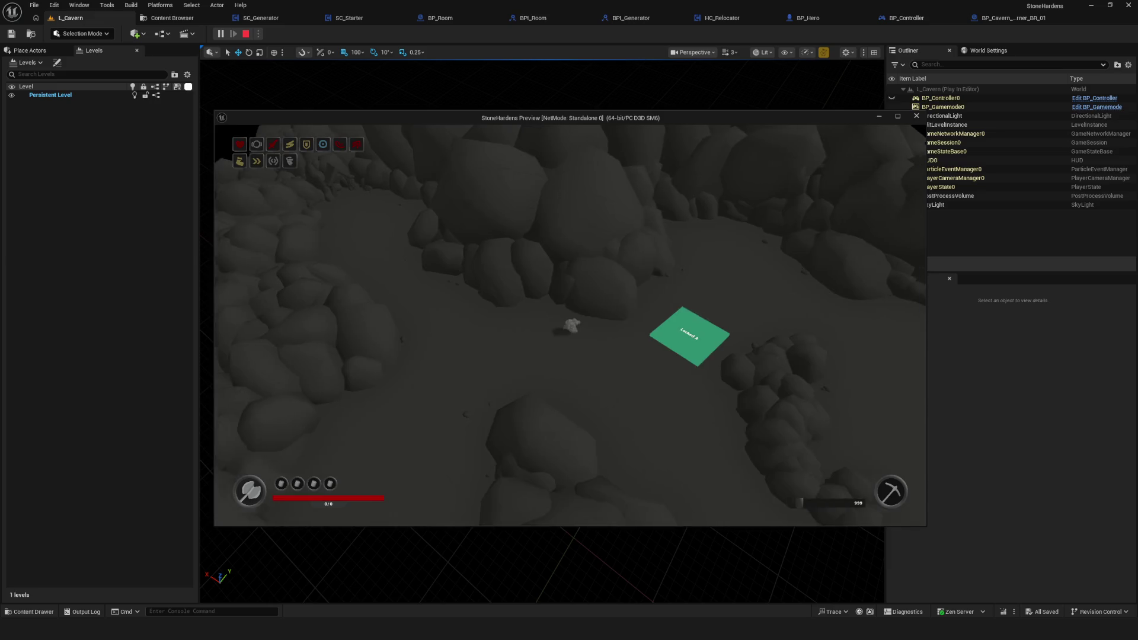
key("s")
key("a")
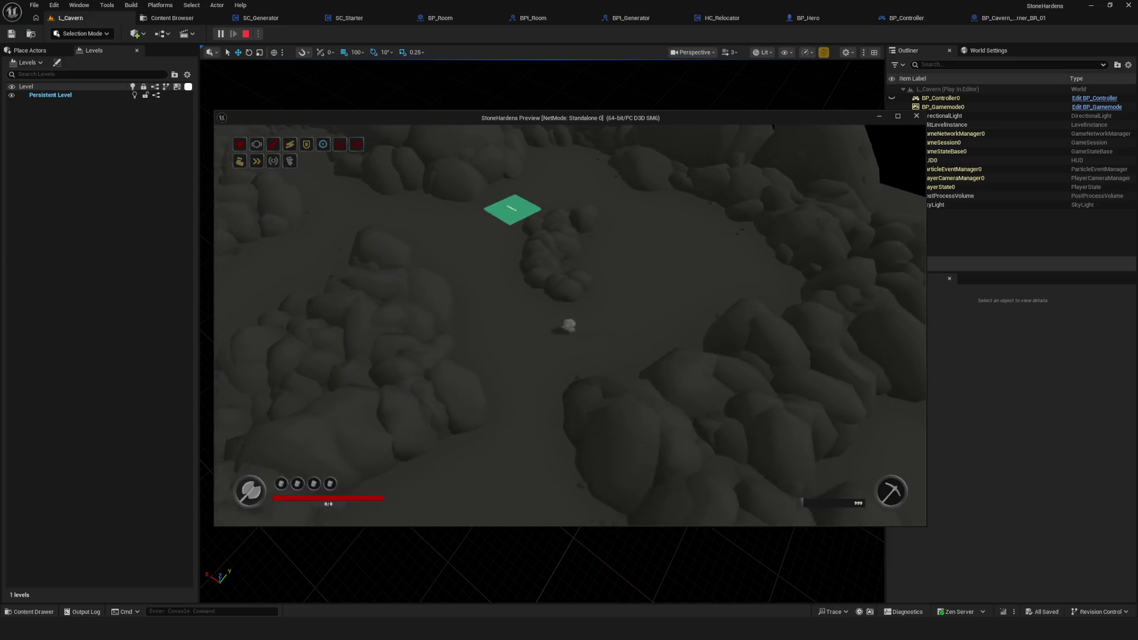
key("s")
key("a")
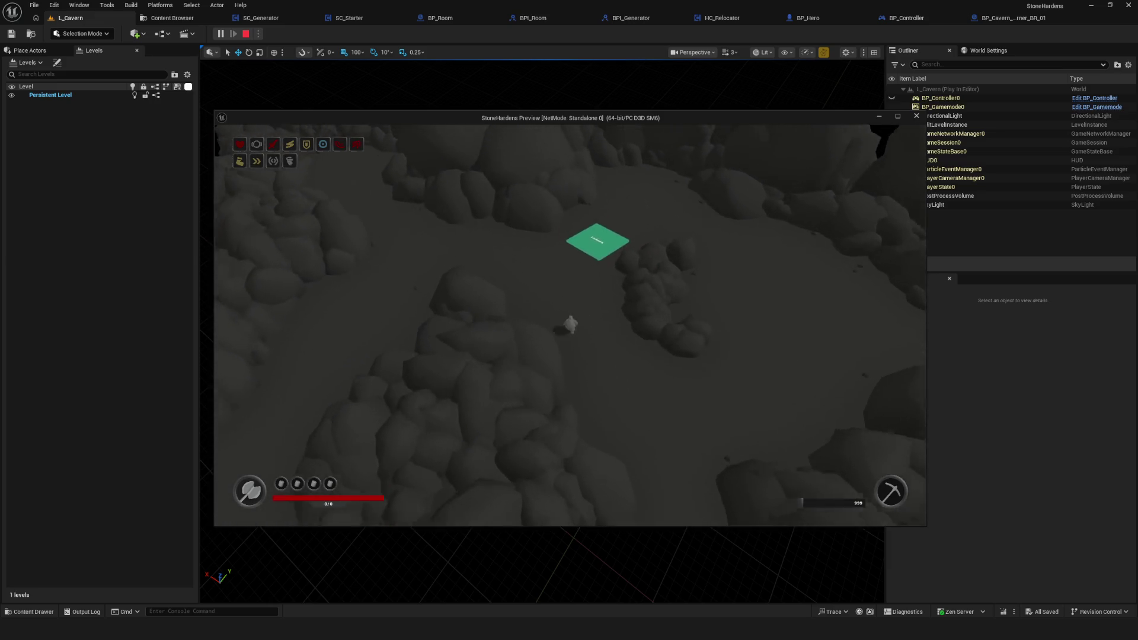
key("s")
- Walk on through a trigger area along the boulder corridor, adjusting the camera zoom
key("s")
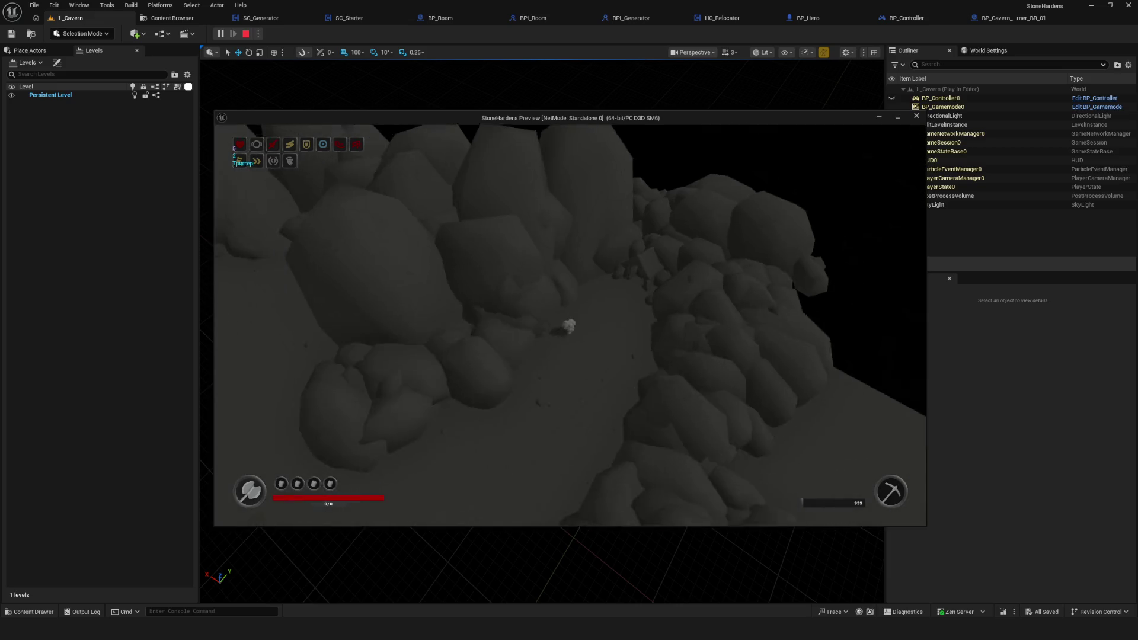
key("s")
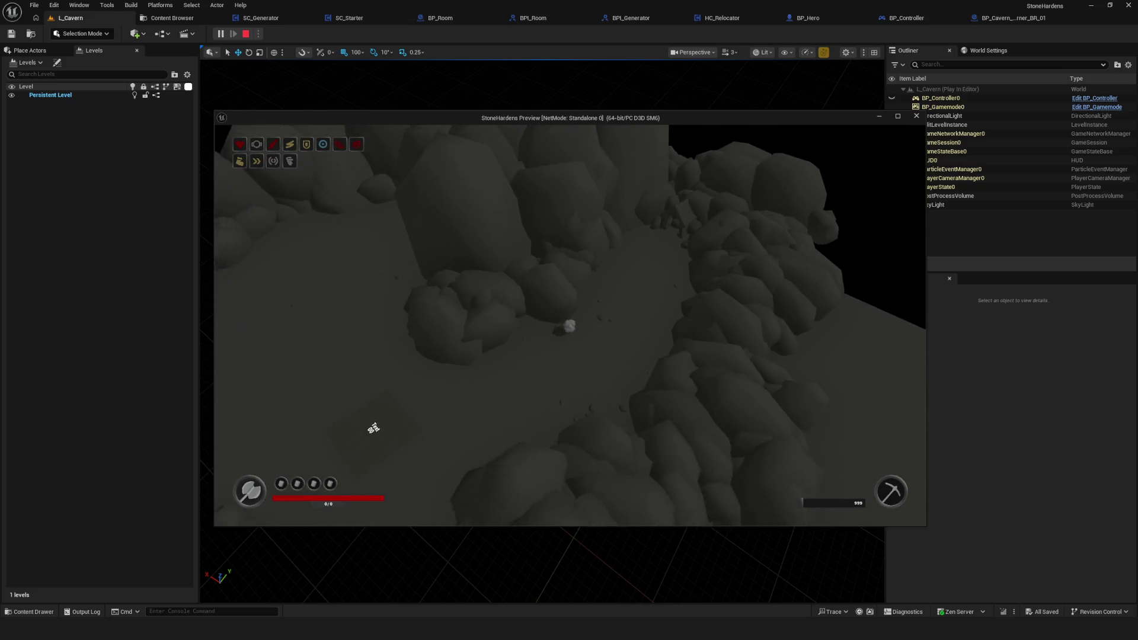
key("s")
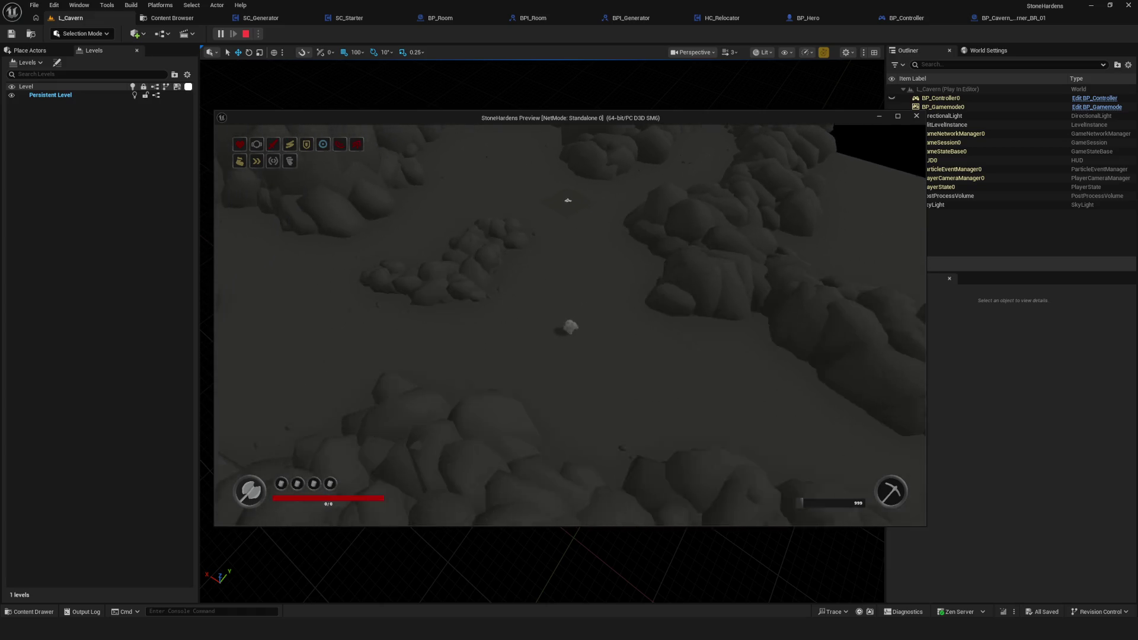
key("s")
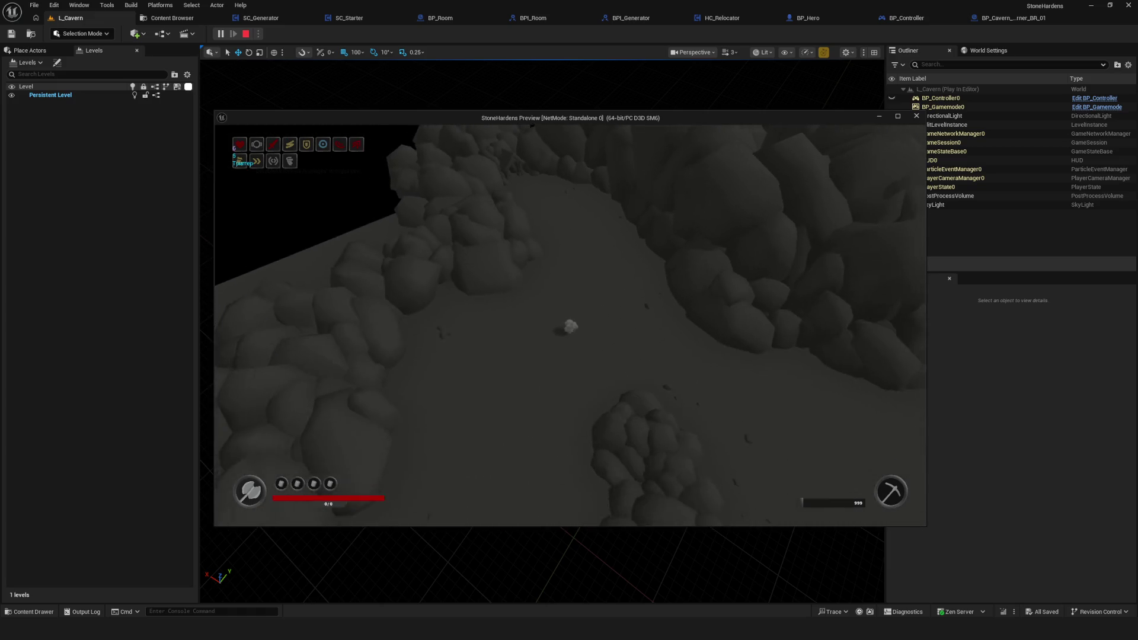
key("d")
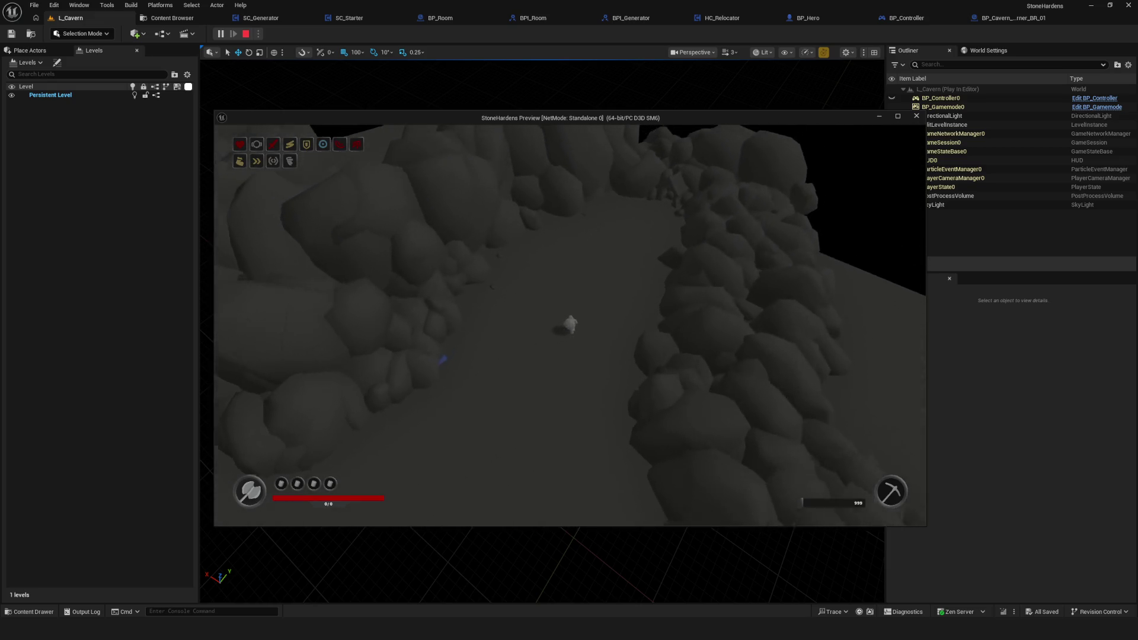
key("w")
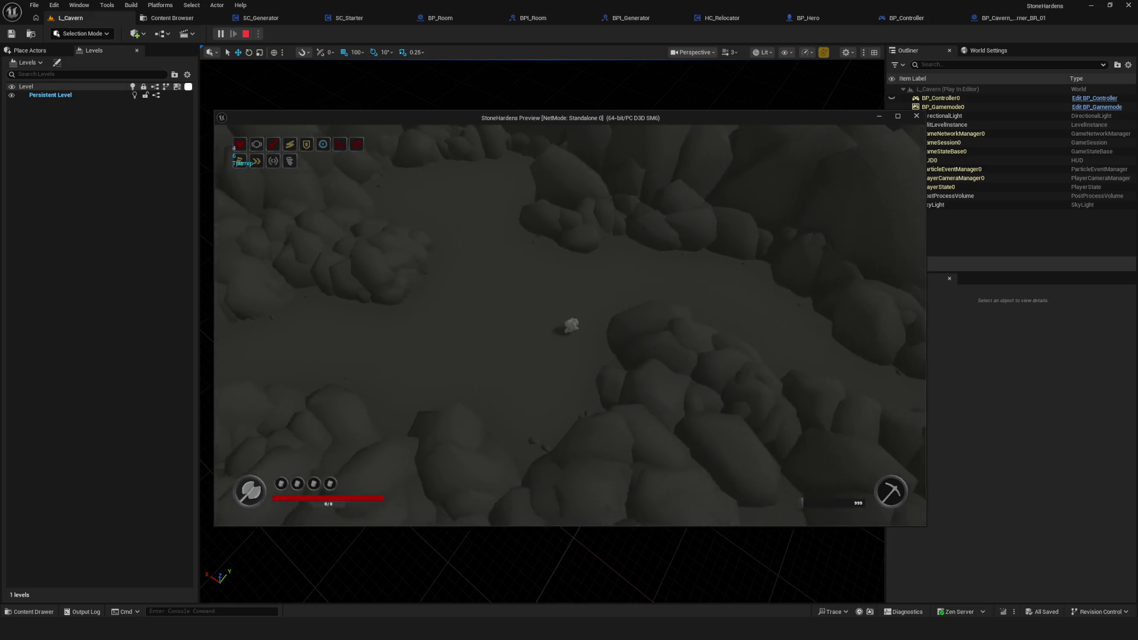
scroll(570, 325, "up", 3)
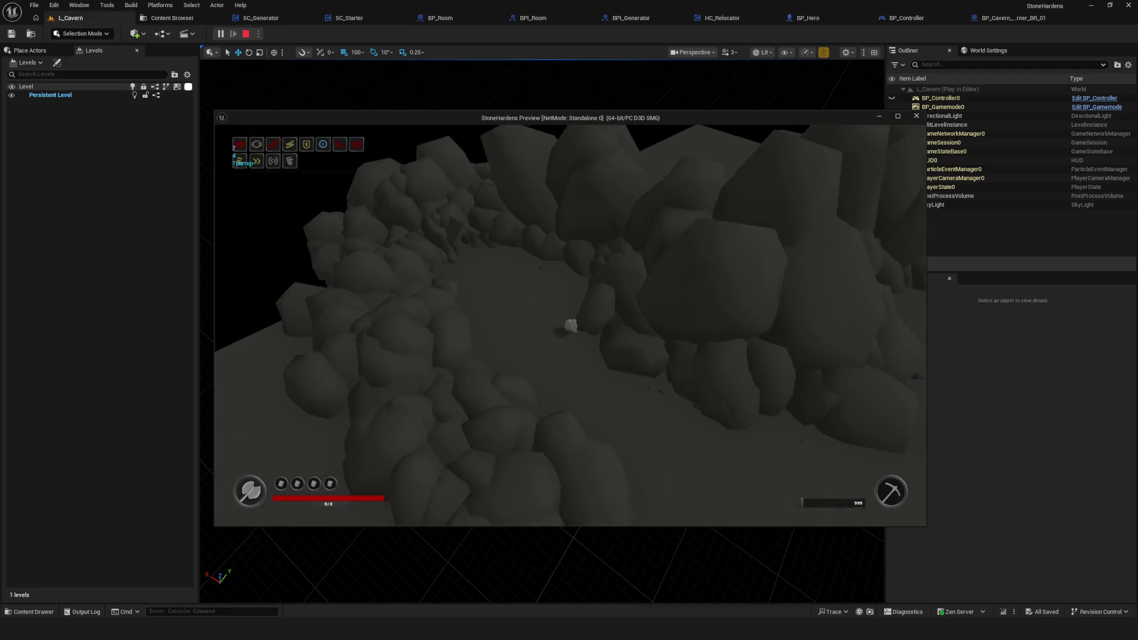
scroll(810, 337, "down", 3)
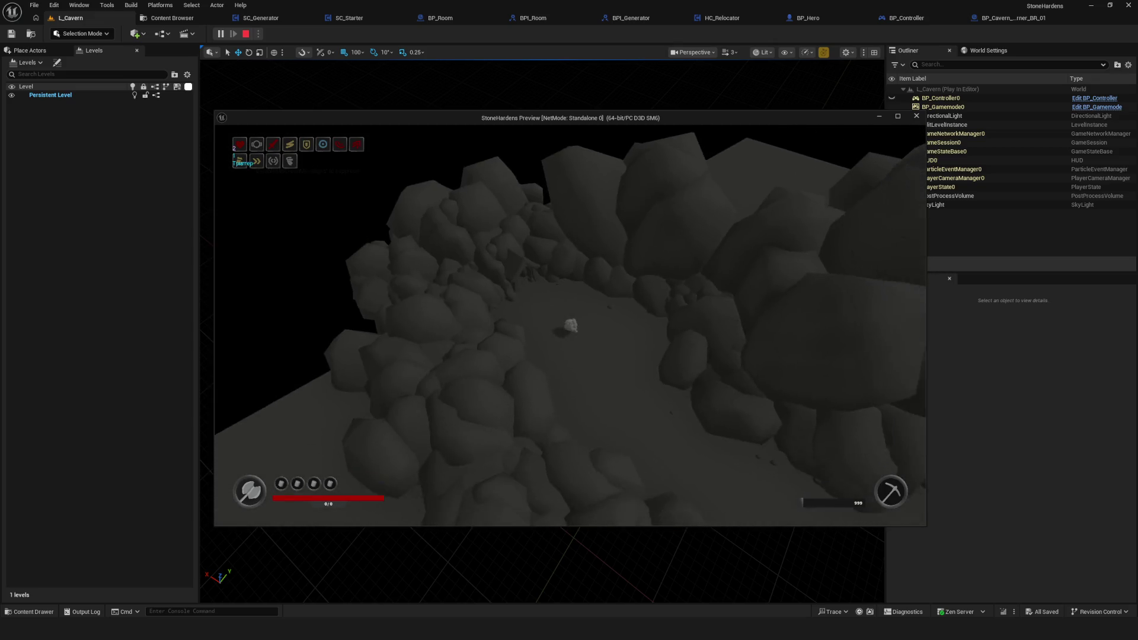
- Spawn a green Locked portal tile in the cavern via the HUD placement icon
left_click(239, 160)
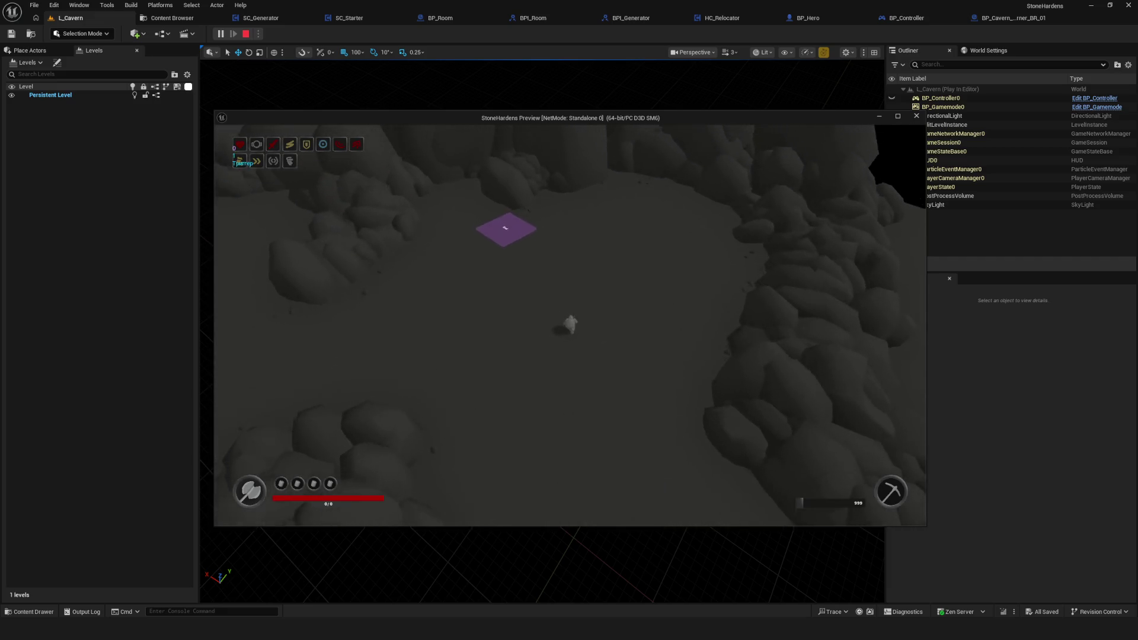
- Walk the character past the purple tile and further down the cavern
key("a")
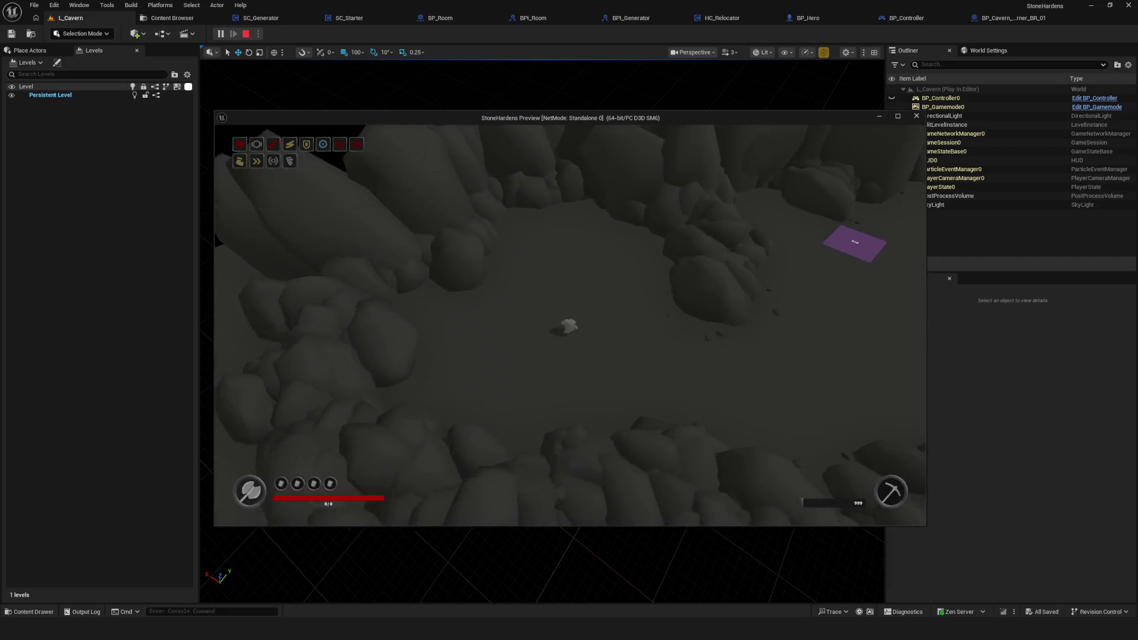
key("d")
key("d")
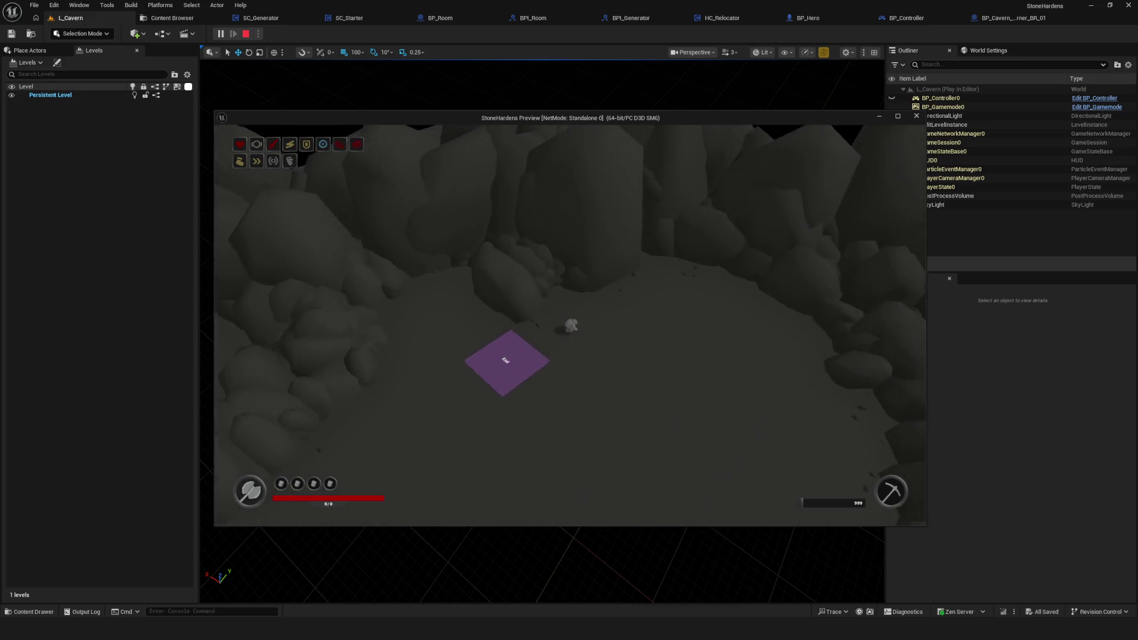
key("s")
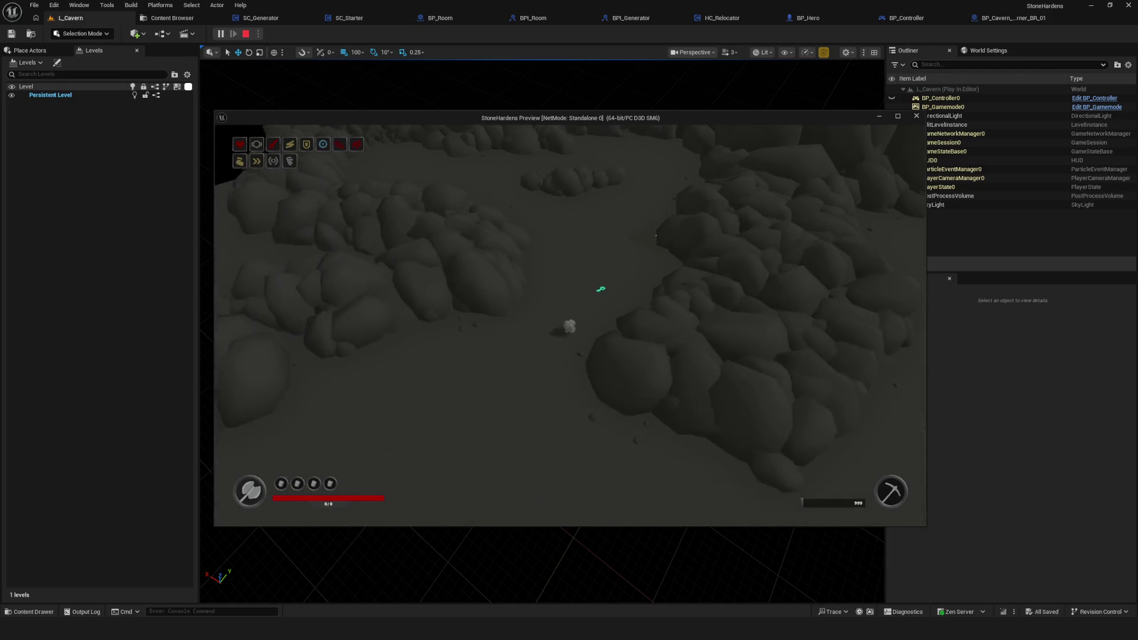
key("s")
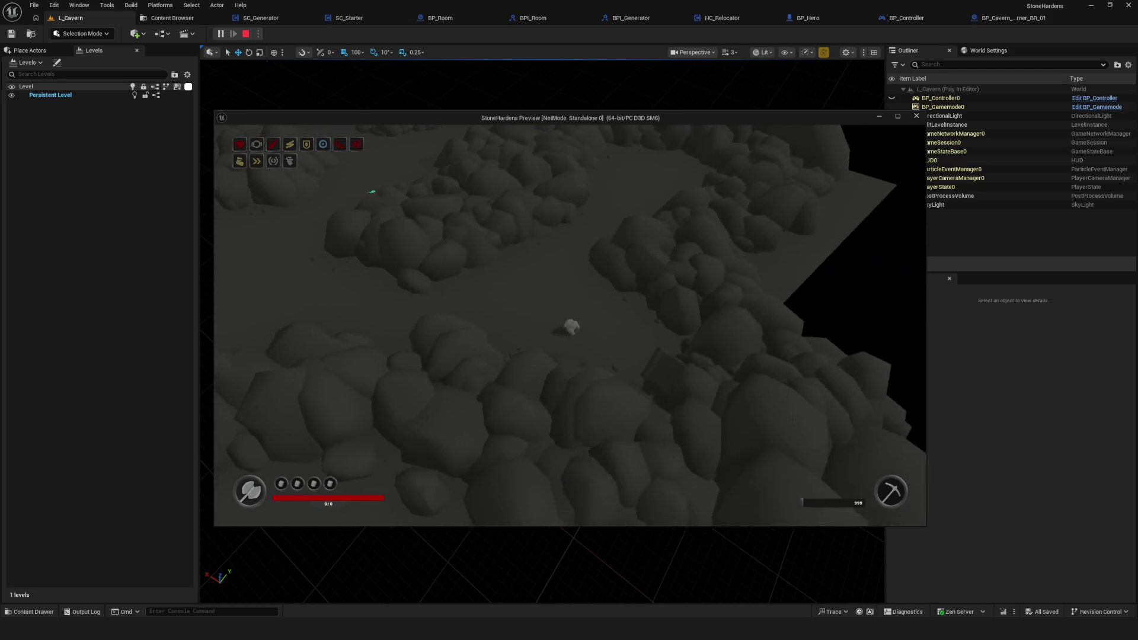
- Walk past the green Locked tile and the Test marker onto the wide open floor
key("d")
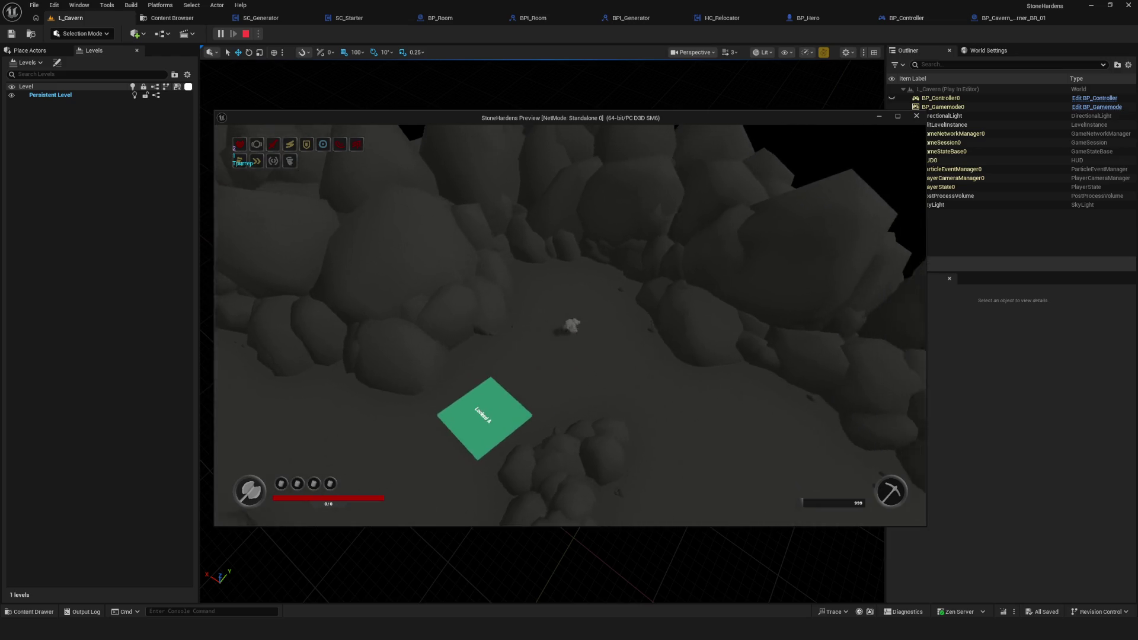
key("s")
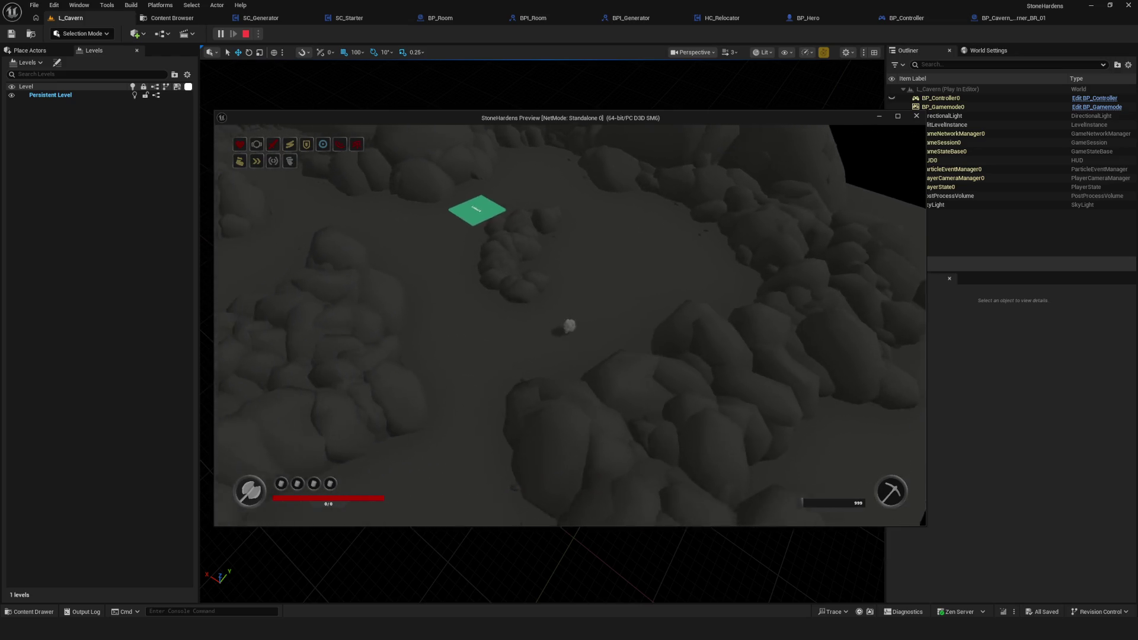
key("a")
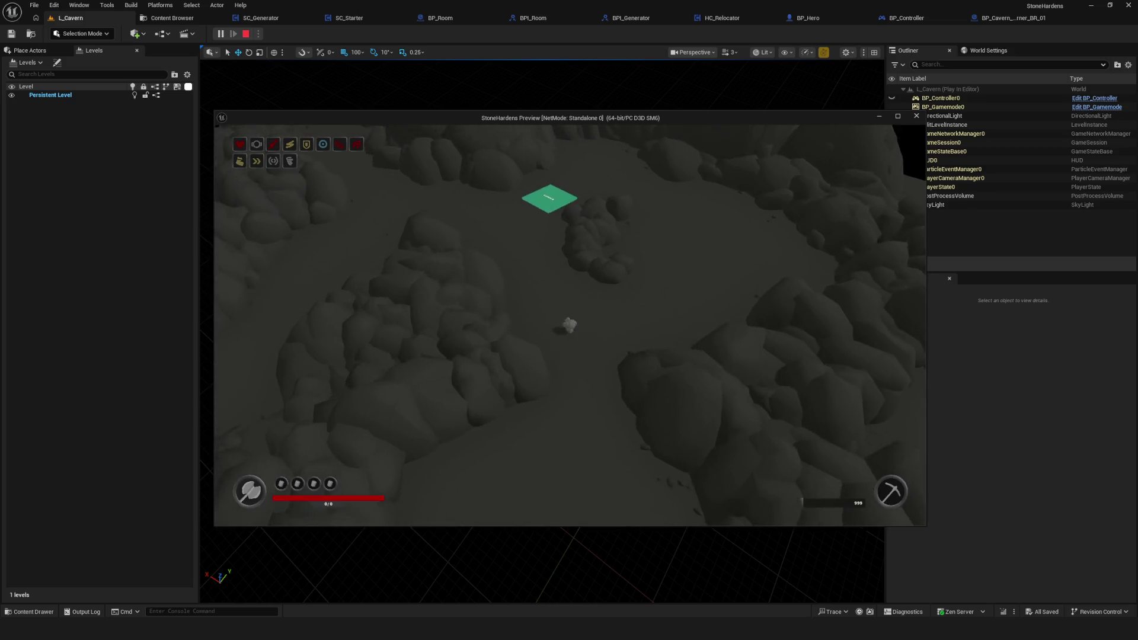
key("a")
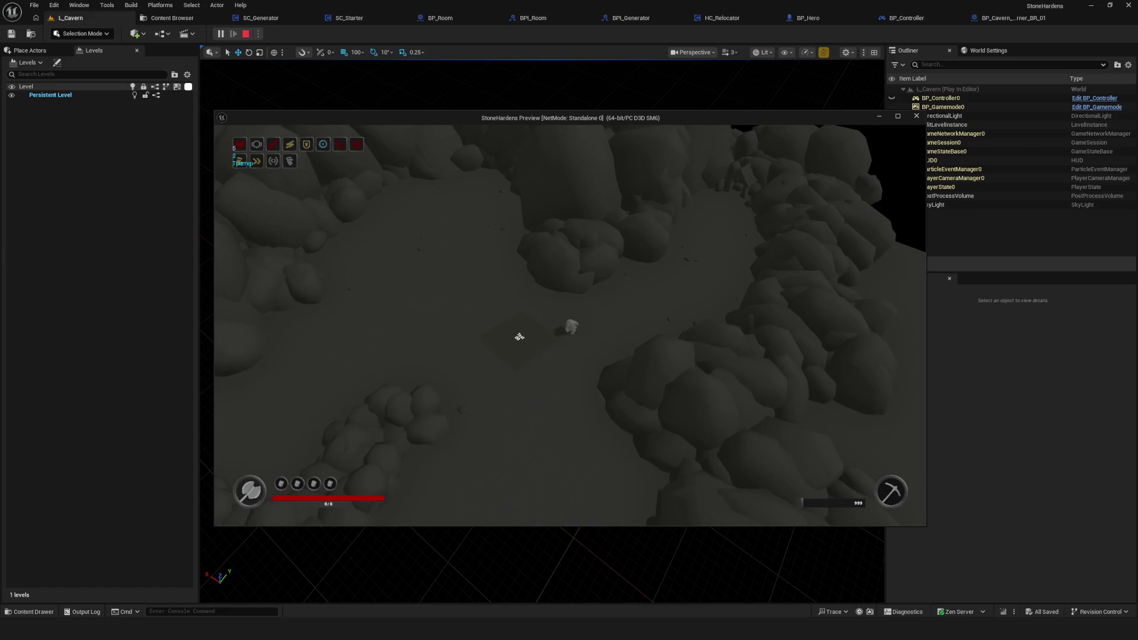
key("d")
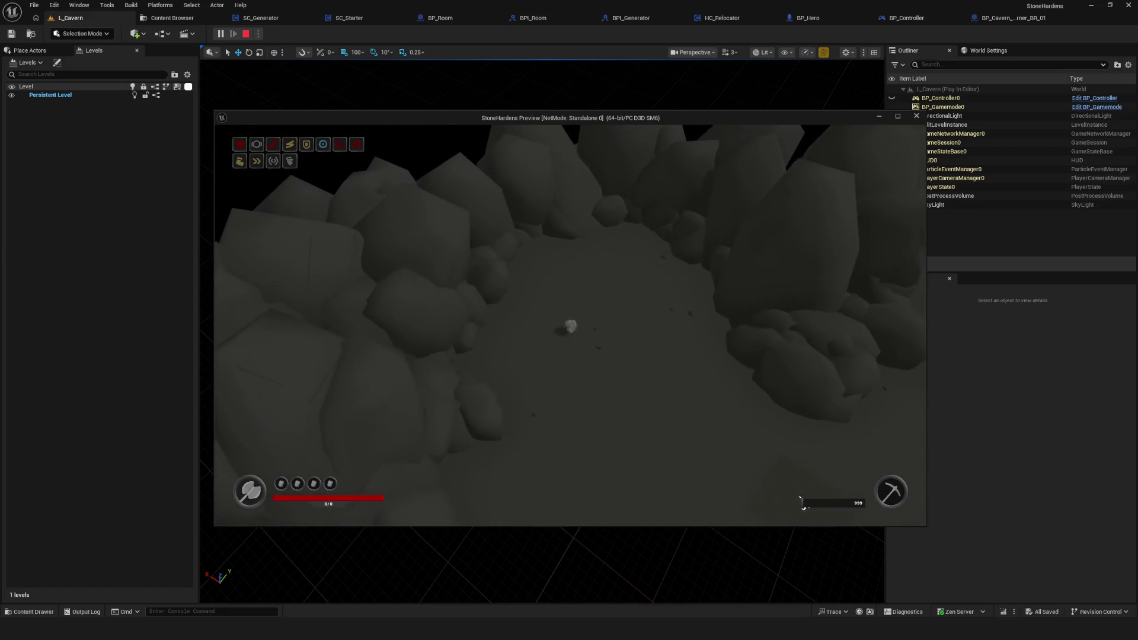
key("a")
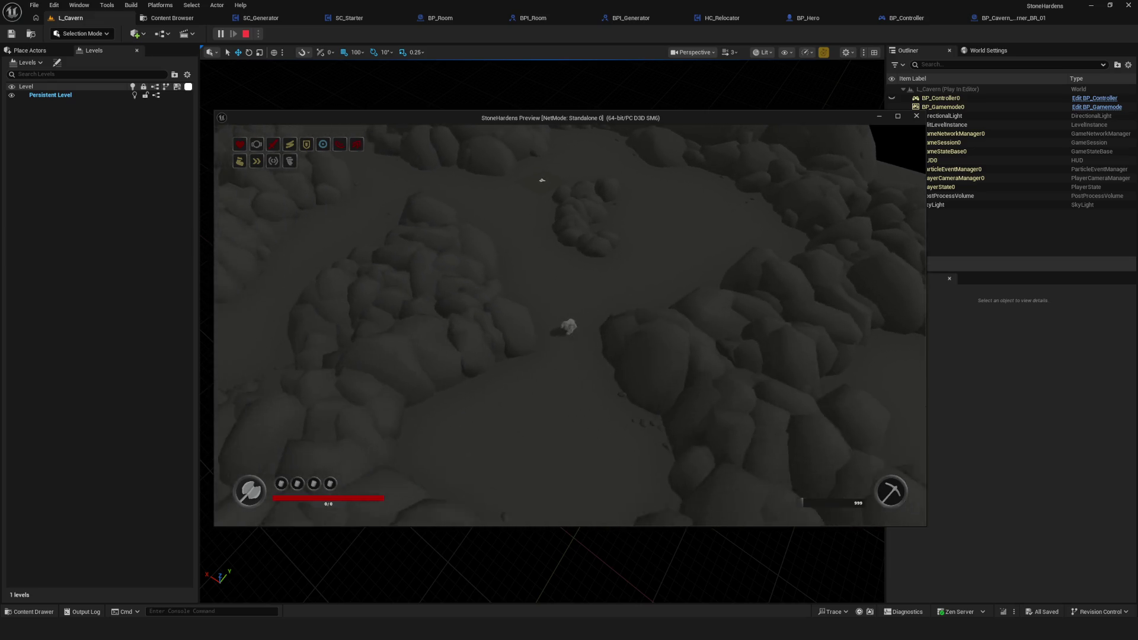
- Walk the character up-left through the cavern, past the green Locked tile, toward the blue portal tile
left_click(559, 149)
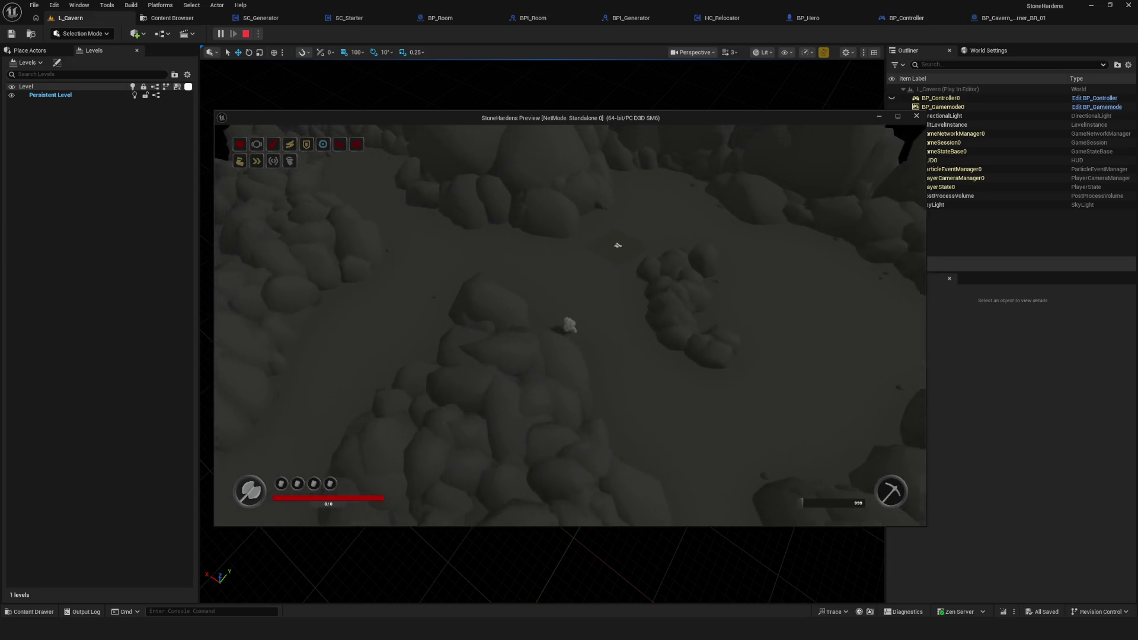
left_click(745, 186)
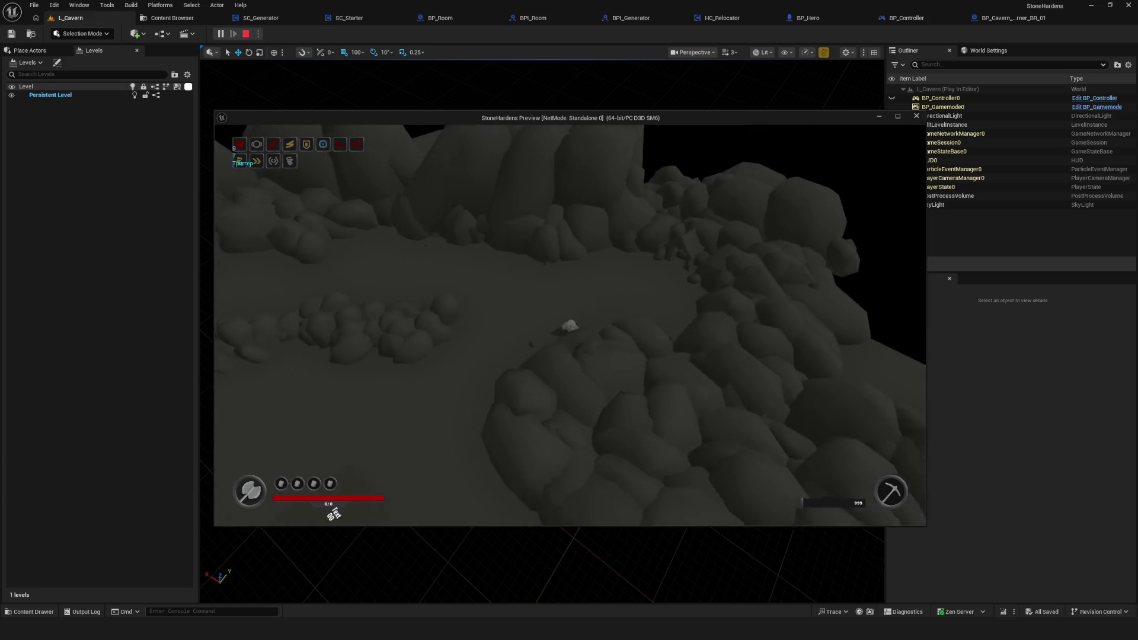
left_click(321, 237)
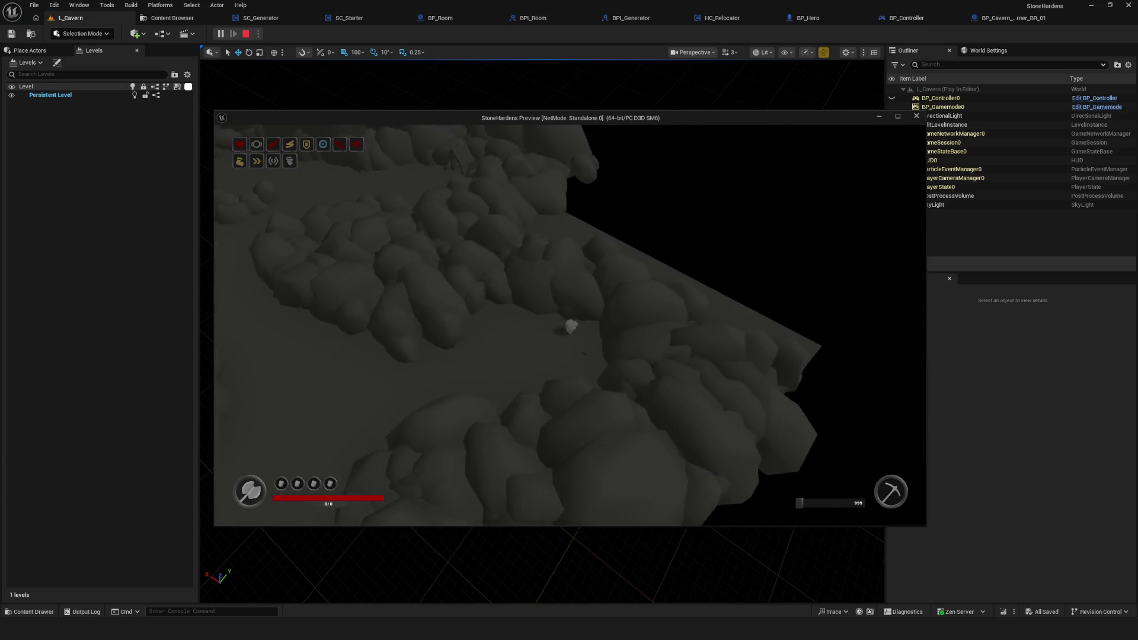
left_click(396, 205)
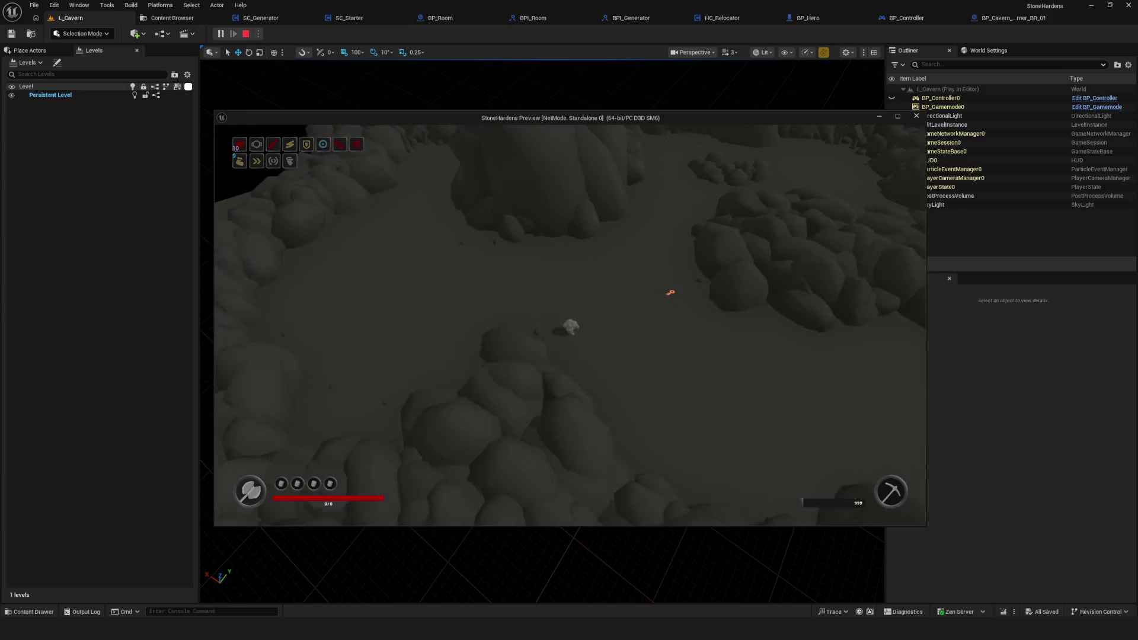
left_click(333, 185)
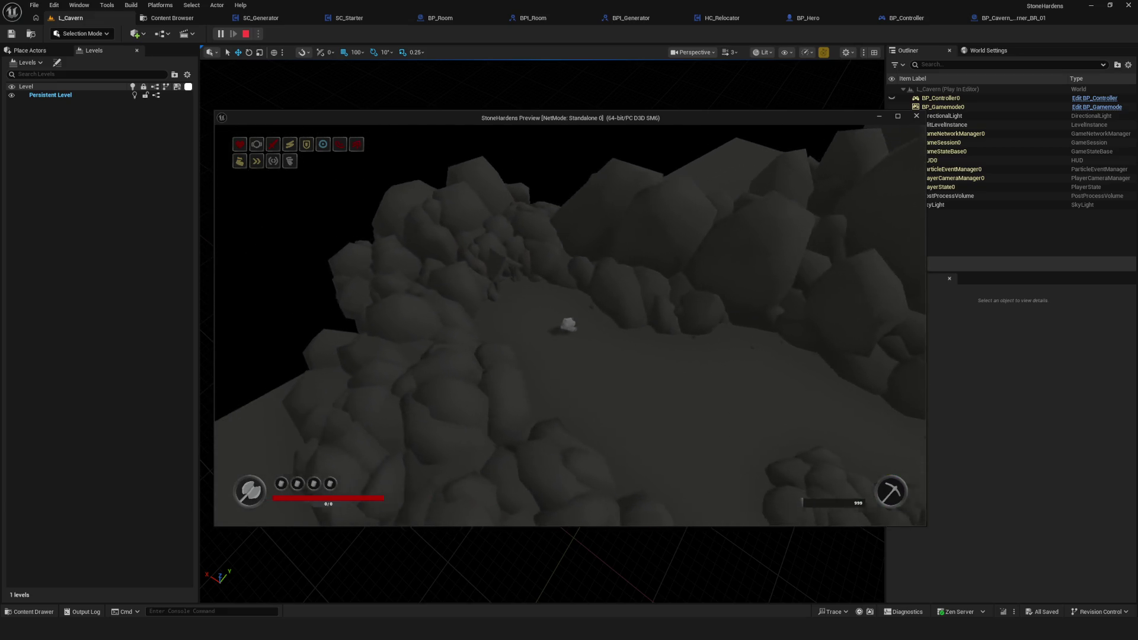
left_click(411, 241)
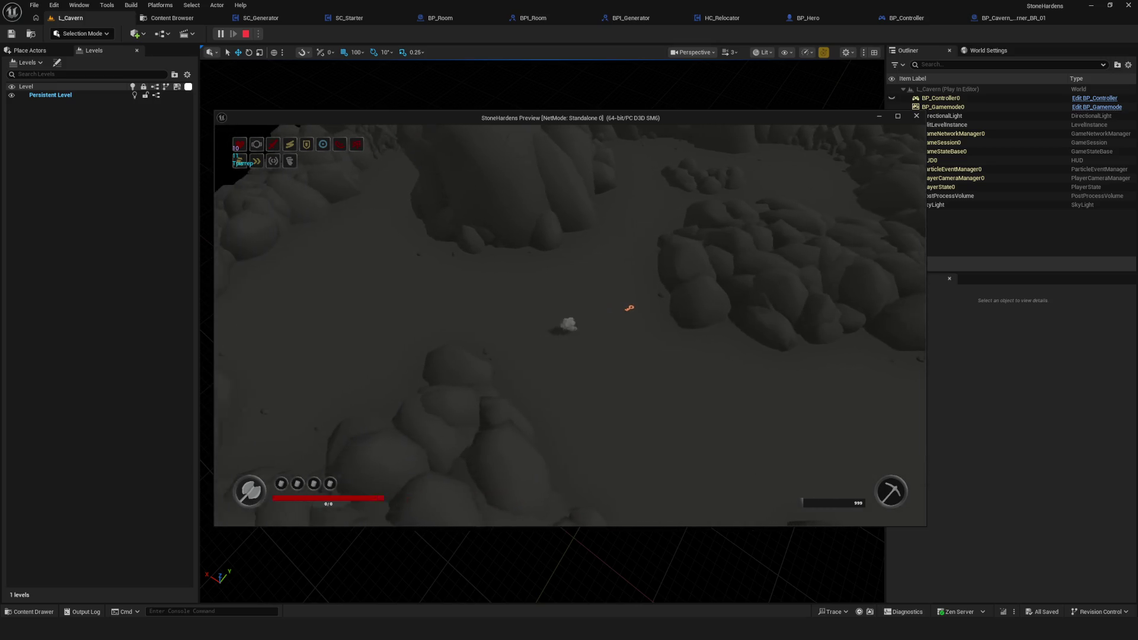
- Stop the play session, relaunch it with Alt+P, and start a new game
key("Escape")
key("alt+p")
left_click(594, 277)
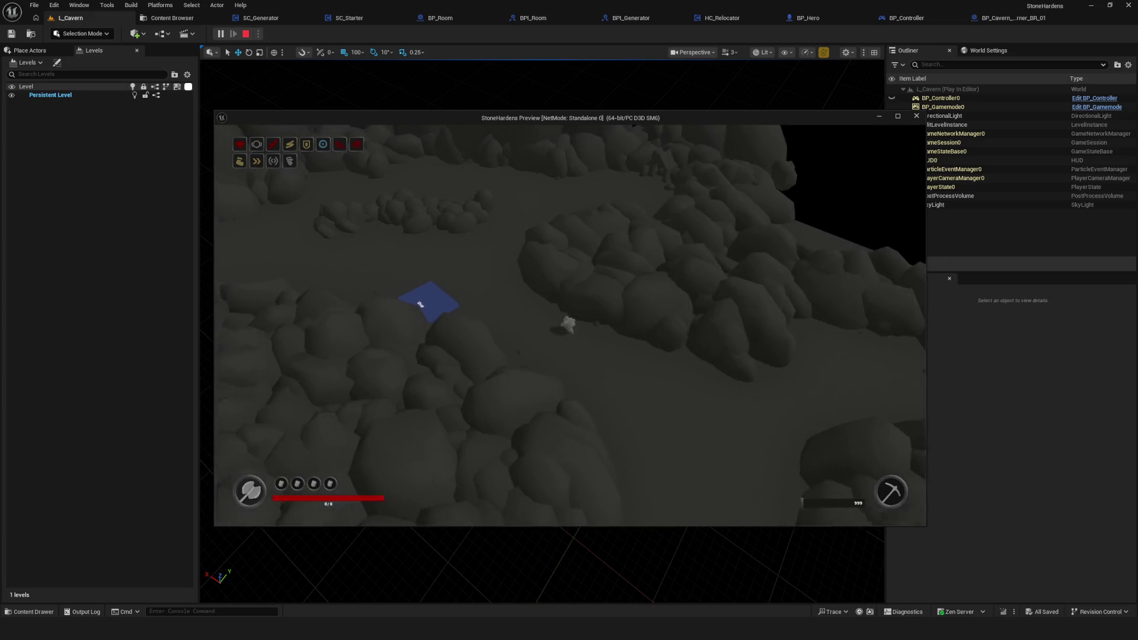
- Zoom the game camera in and out while exploring the cavern toward a green tile
scroll(567, 323, "up", 3)
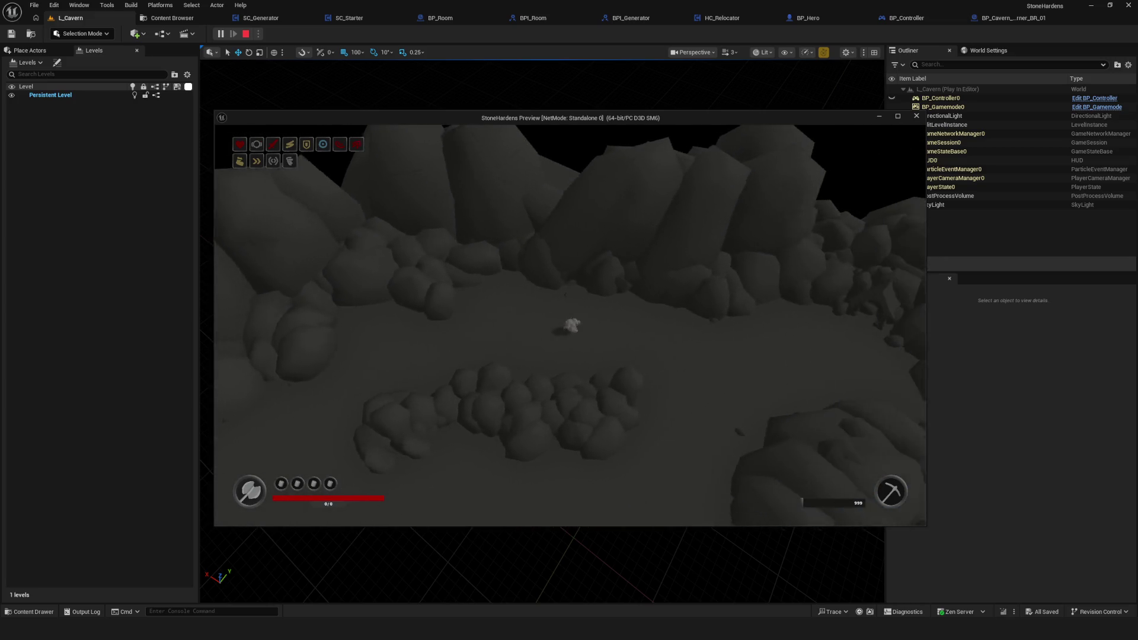
scroll(570, 325, "down", 3)
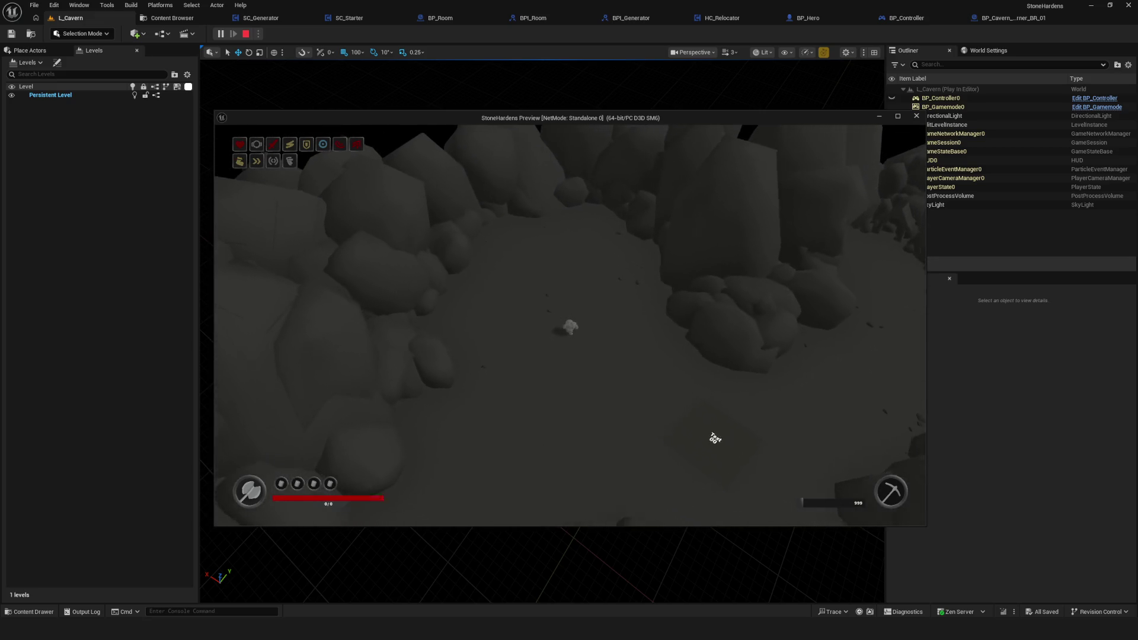
scroll(652, 403, "up", 3)
scroll(570, 325, "down", 3)
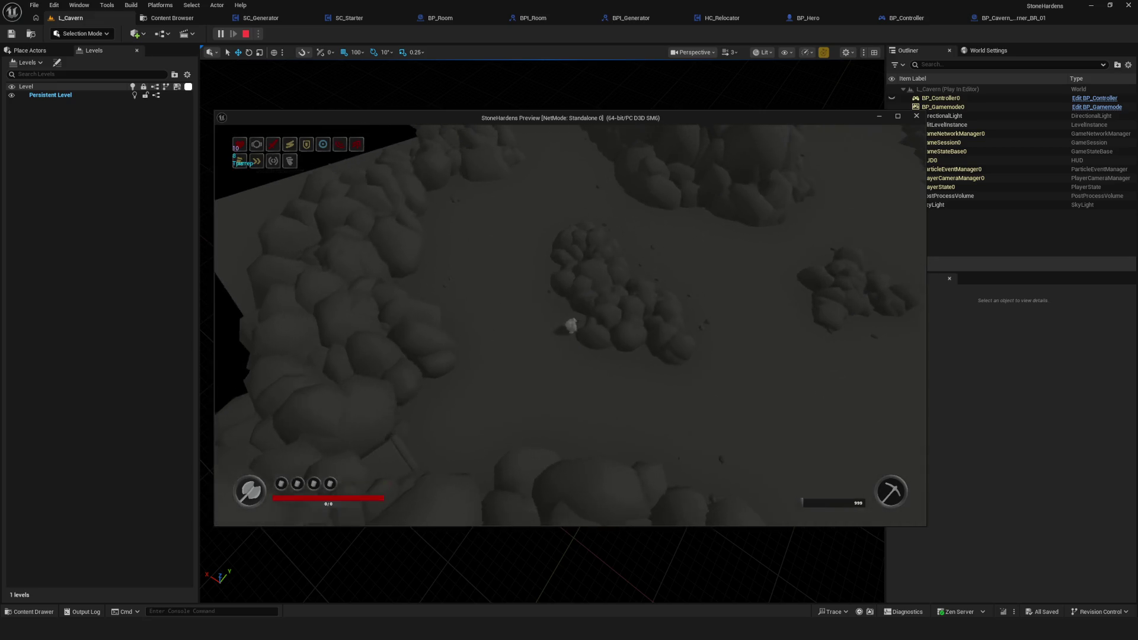
scroll(570, 325, "up", 3)
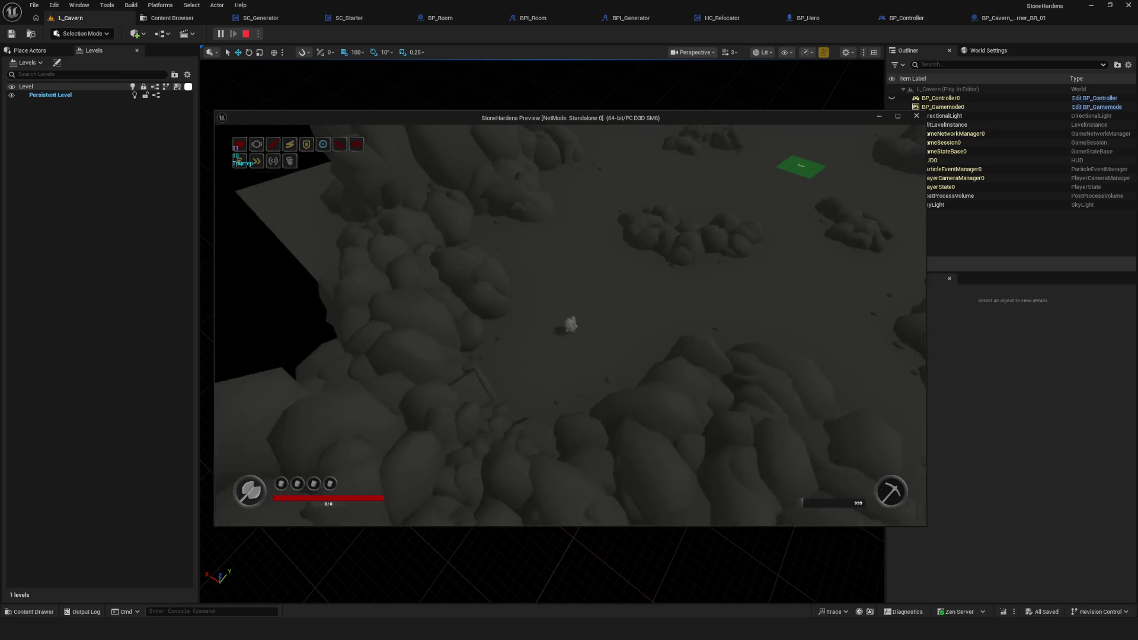
- Stop the preview, relaunch it, and start a new game in a freshly generated cavern
key("Escape")
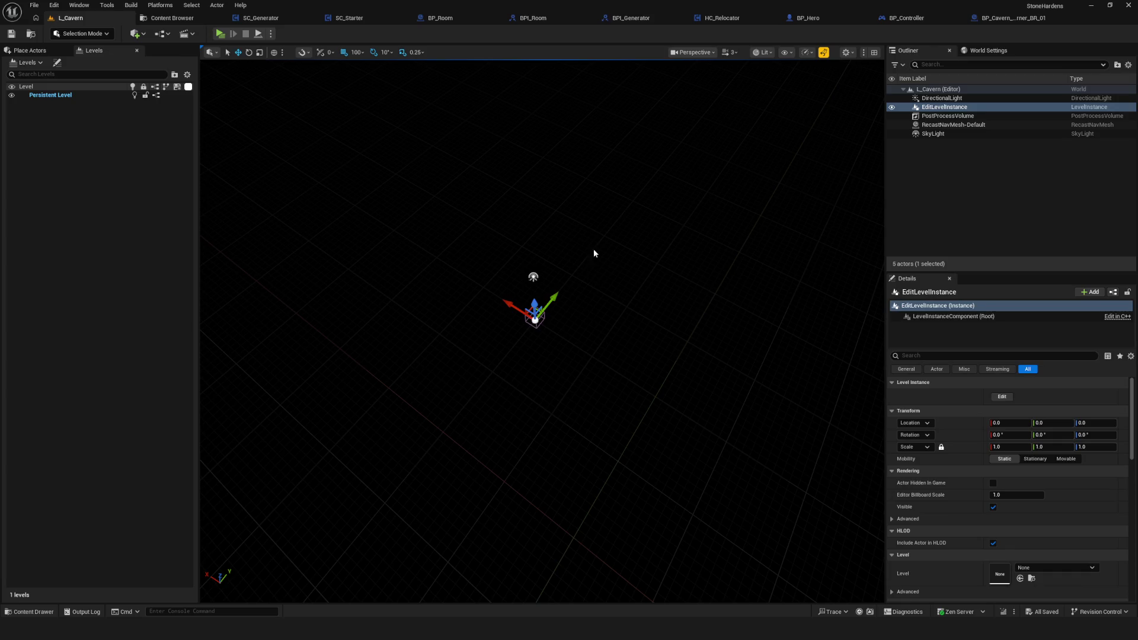
left_click(220, 34)
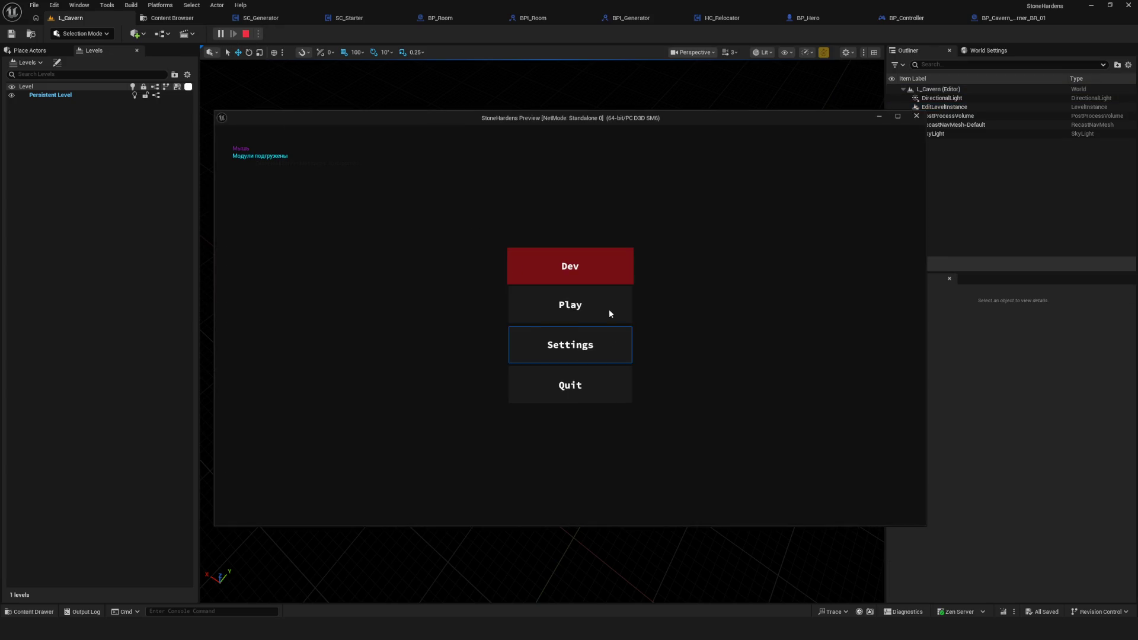
left_click(590, 301)
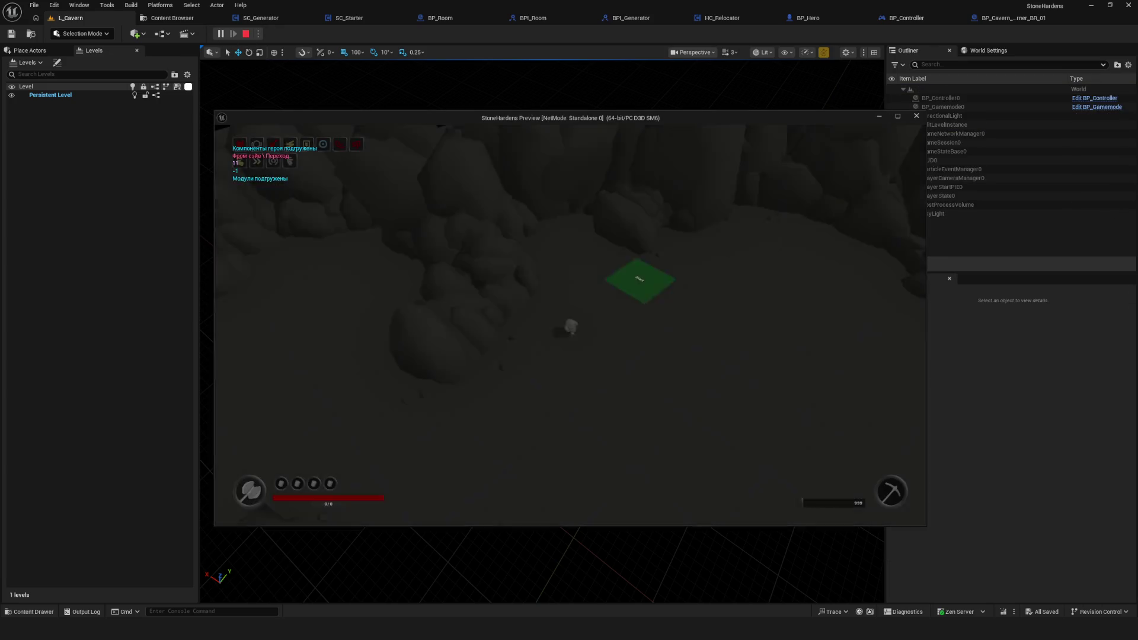